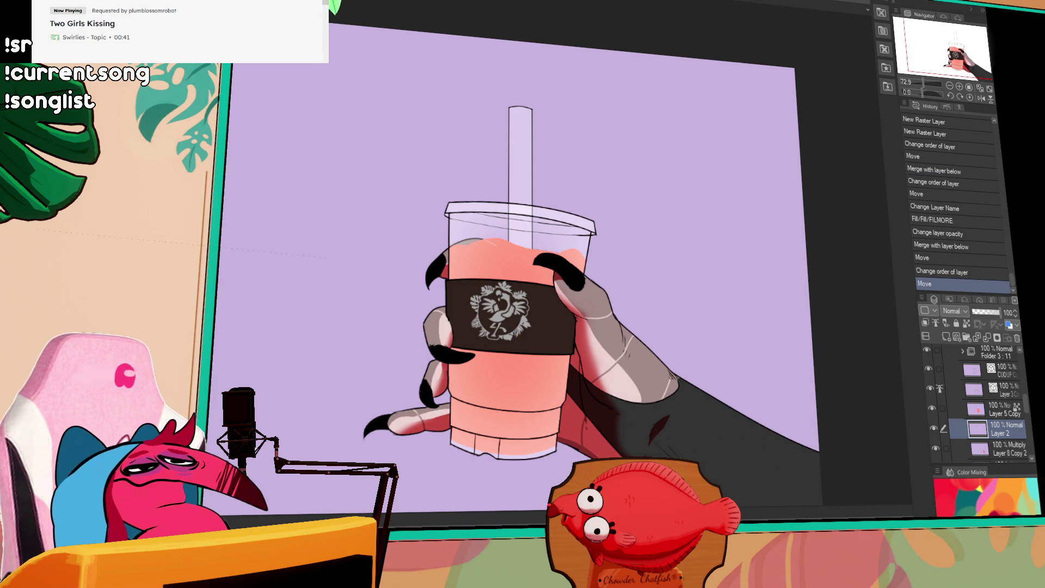
- Zoom to 100%, nudge the straw slightly up and right, and hide Folder 3
{"action": "key", "text": "ctrl+alt+0"}
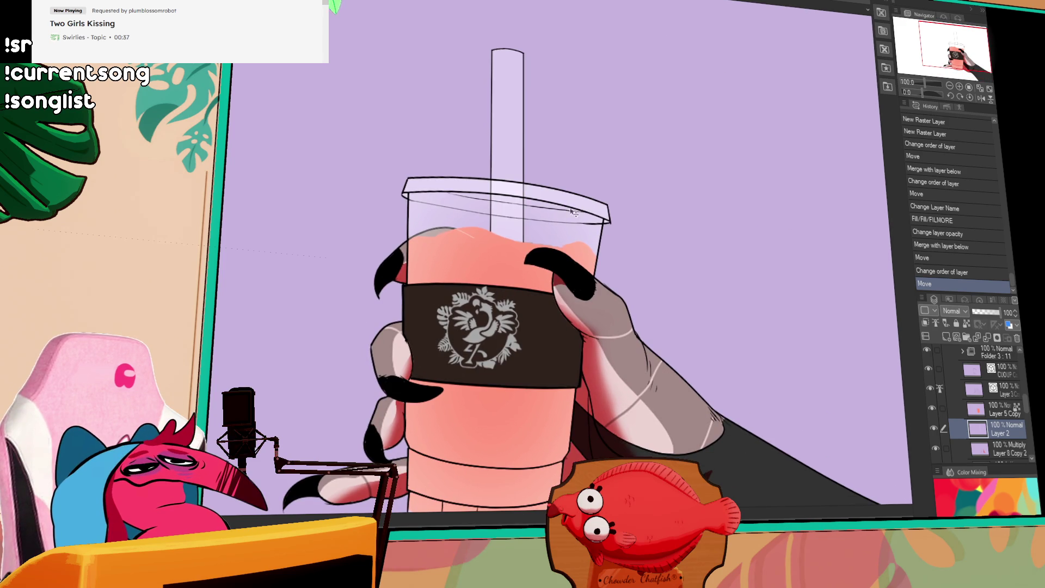
{"action": "left_click_drag", "start_coordinate": [550, 221], "coordinate": [553, 218]}
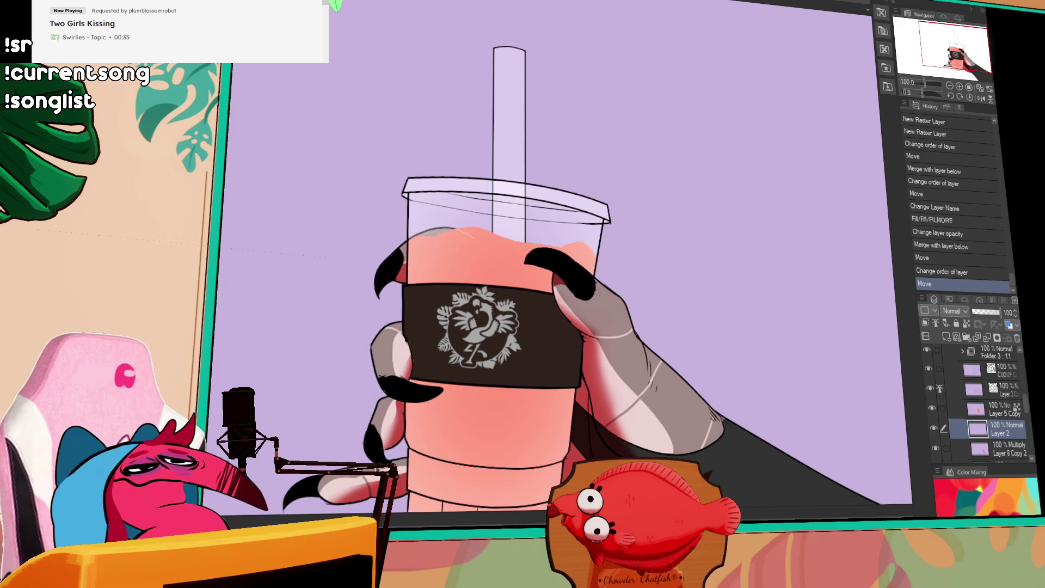
{"action": "left_click", "coordinate": [927, 349]}
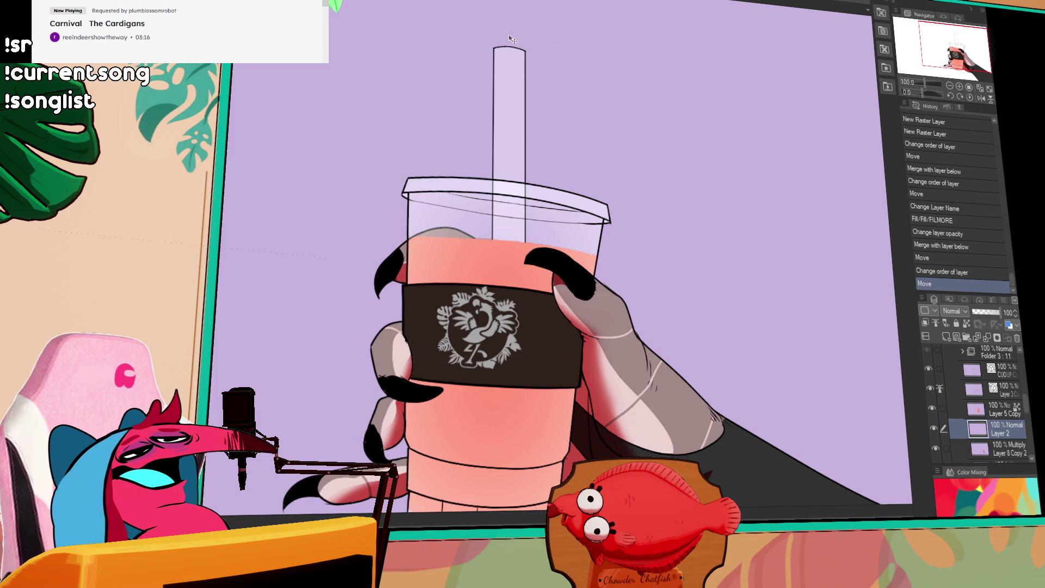
{"action": "key", "text": "ctrl+v"}
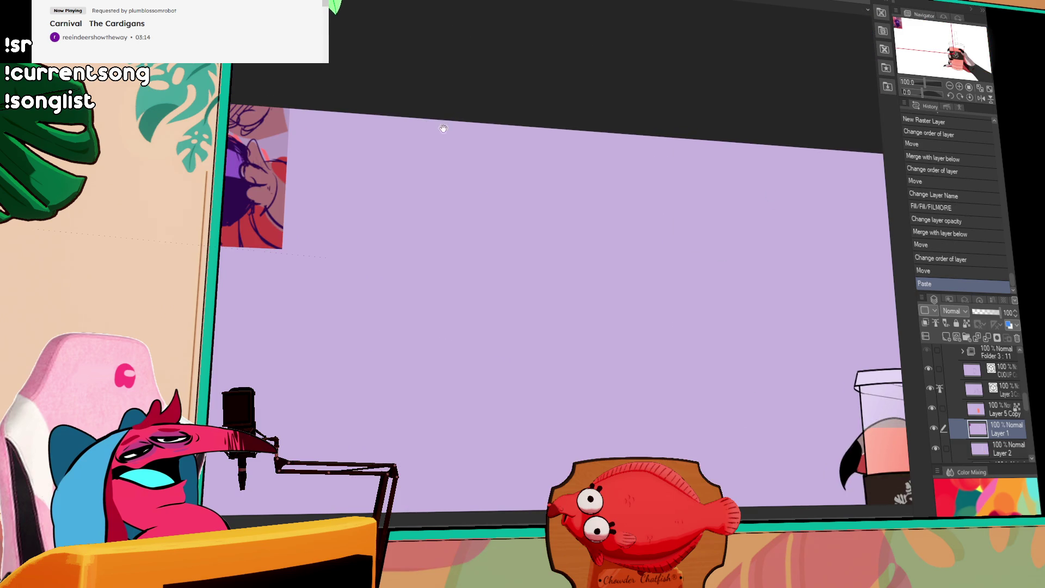
{"action": "scroll", "coordinate": [642, 226], "scroll_direction": "up", "scroll_amount": 4}
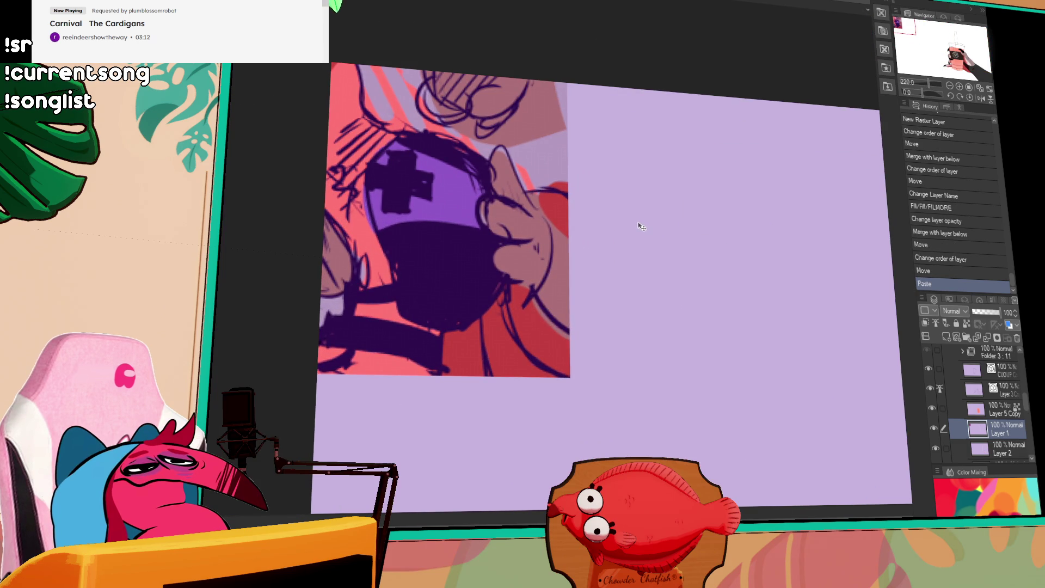
{"action": "scroll", "coordinate": [641, 226], "scroll_direction": "down", "scroll_amount": 5}
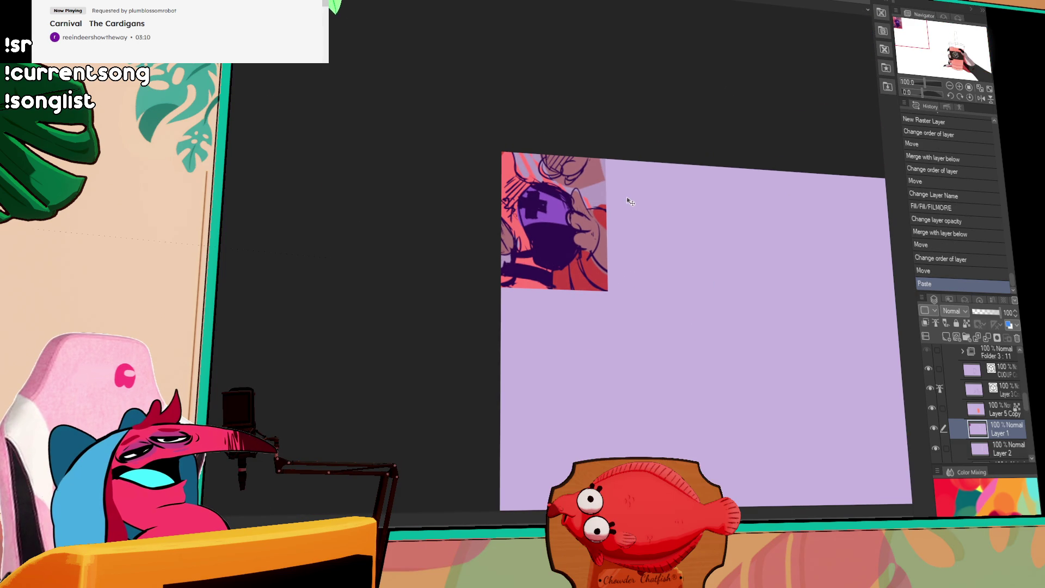
{"action": "key", "text": "ctrl+z"}
{"action": "scroll", "coordinate": [624, 210], "scroll_direction": "up", "scroll_amount": 4}
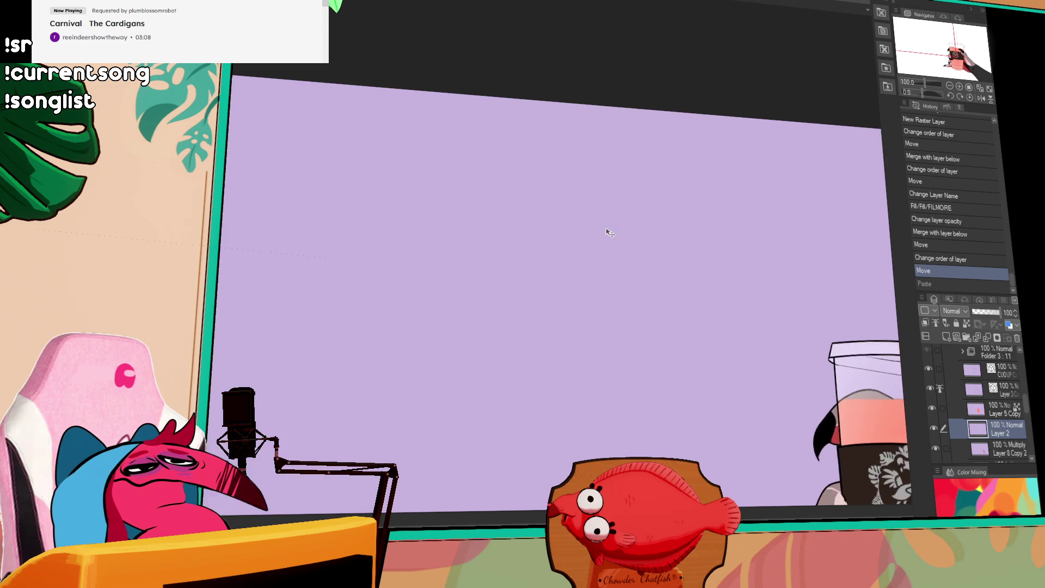
{"action": "scroll", "coordinate": [608, 233], "scroll_direction": "down", "scroll_amount": 3}
{"action": "scroll", "coordinate": [626, 305], "scroll_direction": "up", "scroll_amount": 3}
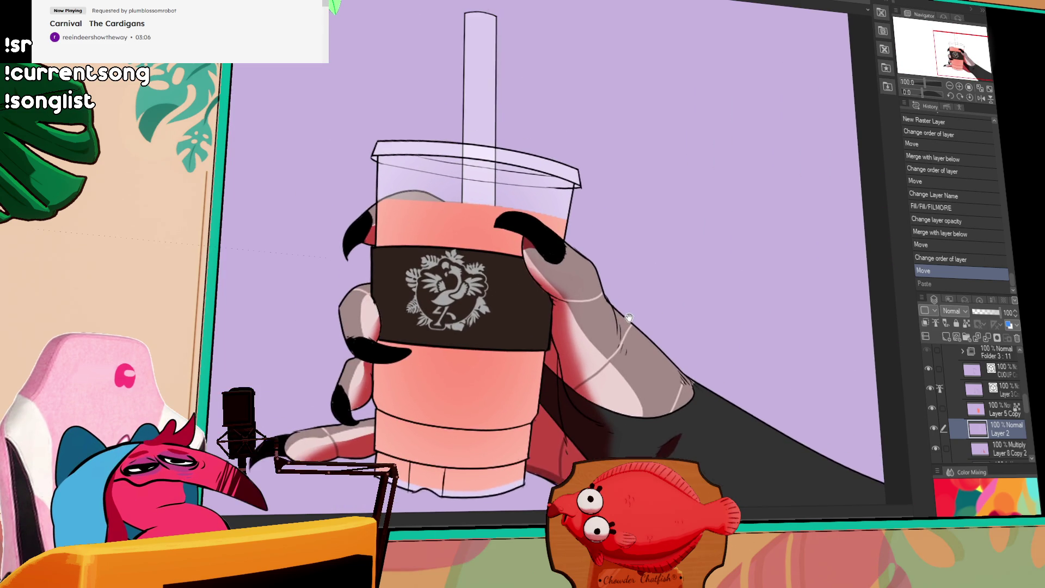
{"action": "left_click_drag", "start_coordinate": [629, 317], "coordinate": [631, 322]}
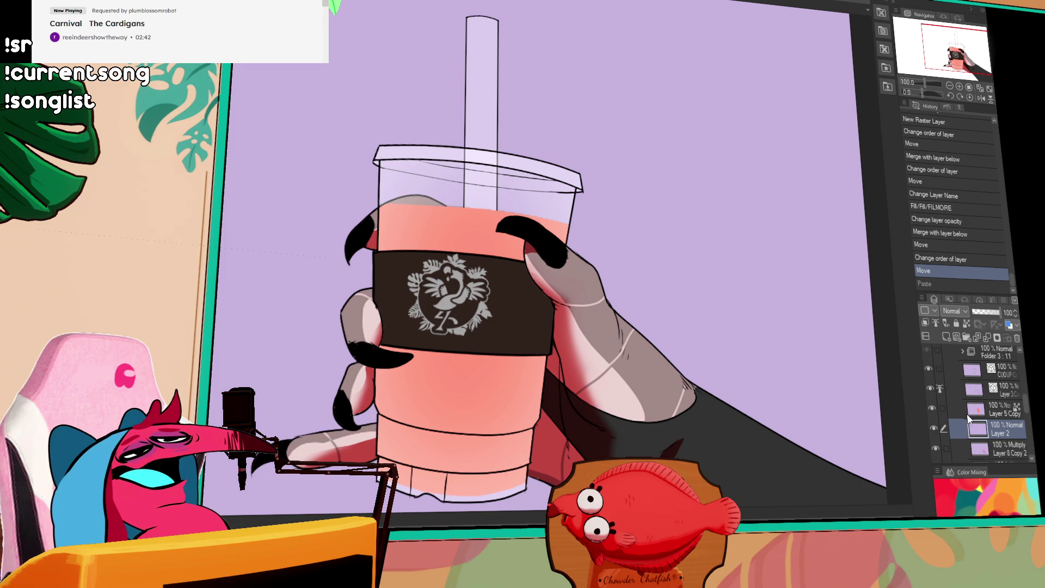
- Review the layer list, then show the animation Timeline palette below the cup artwork
{"action": "scroll", "coordinate": [960, 428], "scroll_direction": "down", "scroll_amount": 2}
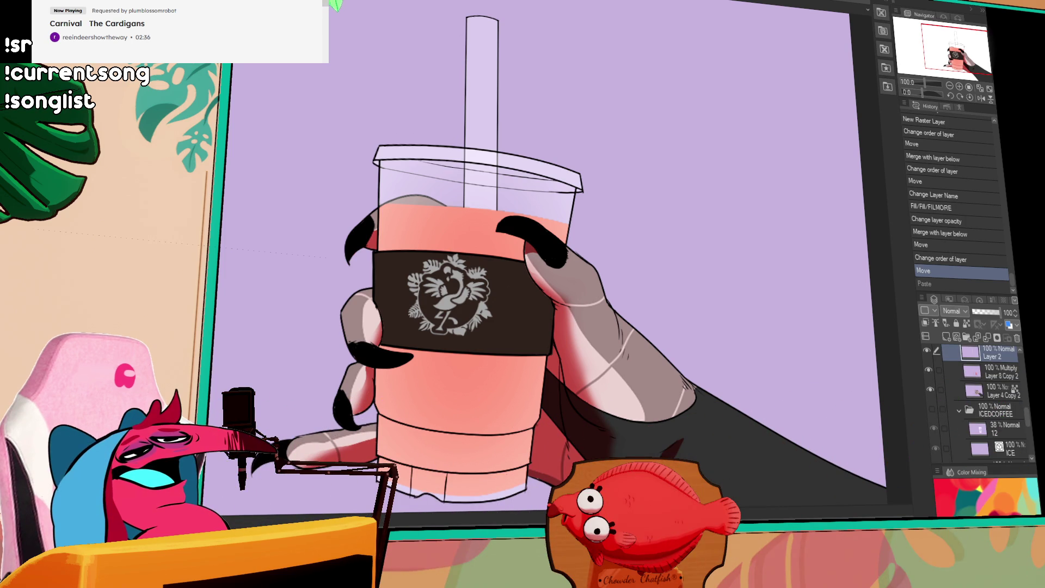
{"action": "scroll", "coordinate": [993, 360], "scroll_direction": "up", "scroll_amount": 3}
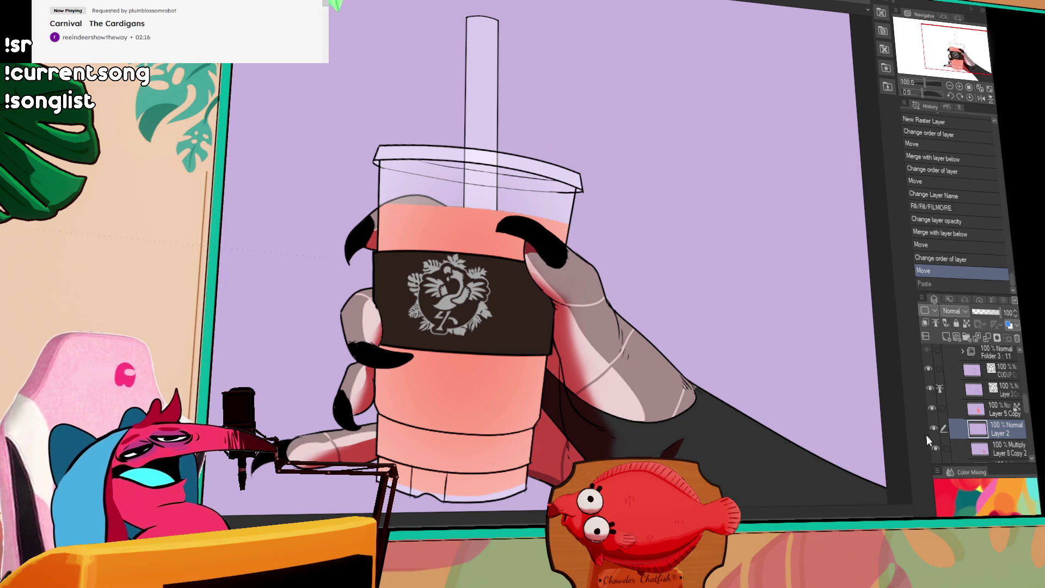
{"action": "scroll", "coordinate": [986, 418], "scroll_direction": "down", "scroll_amount": 1}
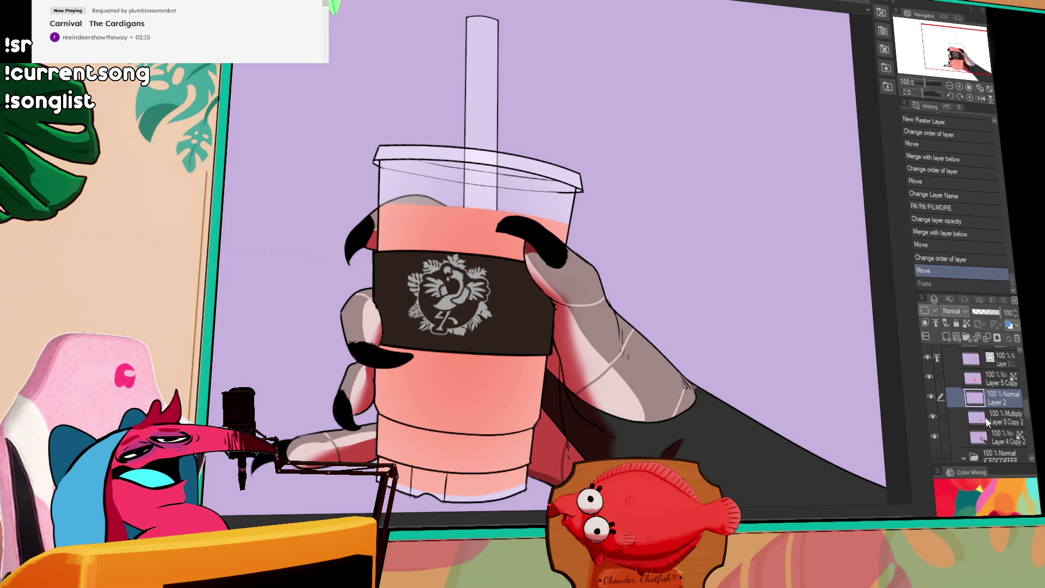
{"action": "key", "text": "ctrl+shift+t"}
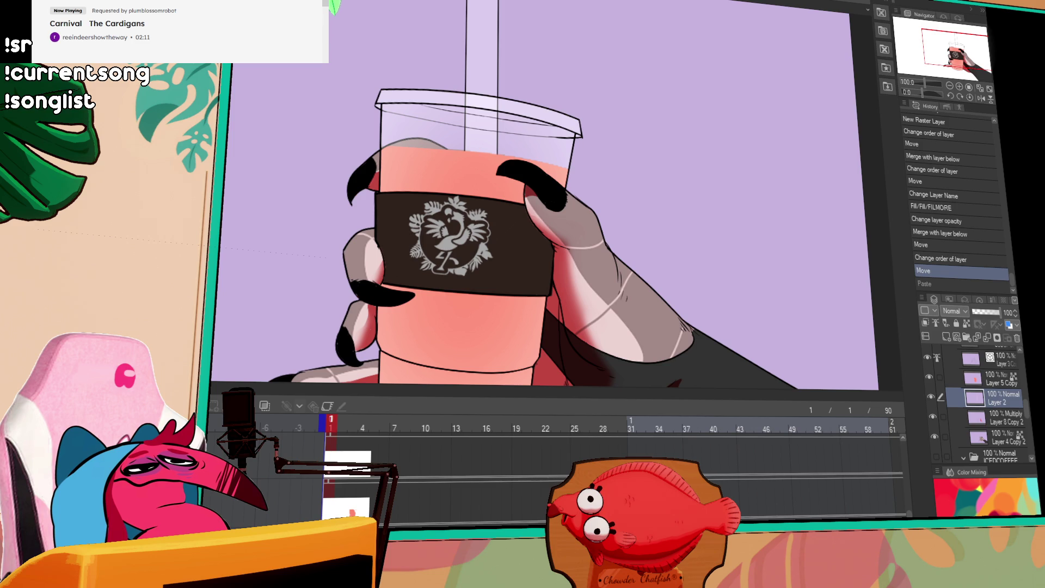
- Enable keyframes on Layer 2 and add a keyframe at the current frame
{"action": "left_click", "coordinate": [327, 407]}
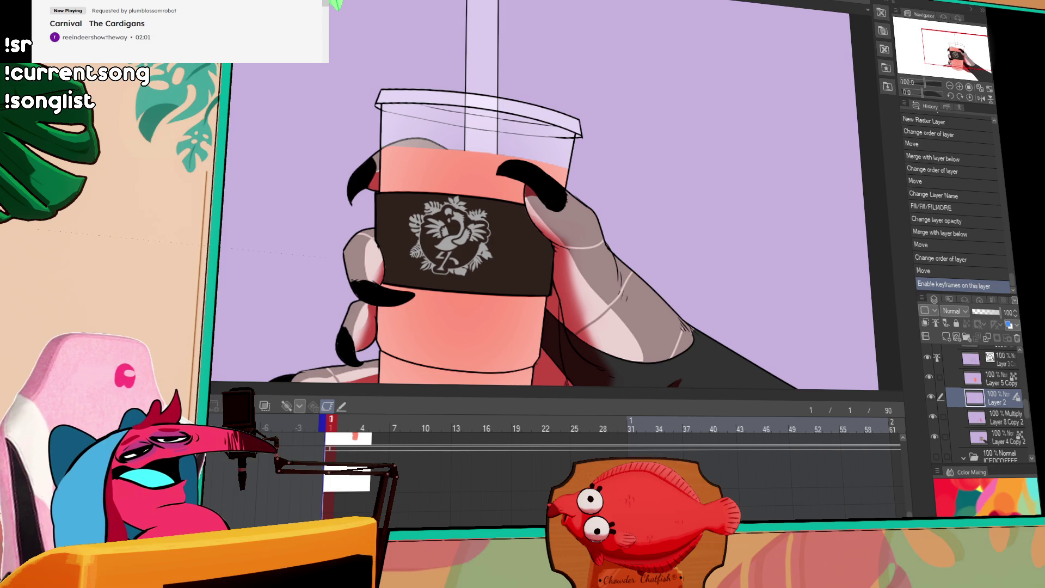
{"action": "left_click", "coordinate": [290, 410]}
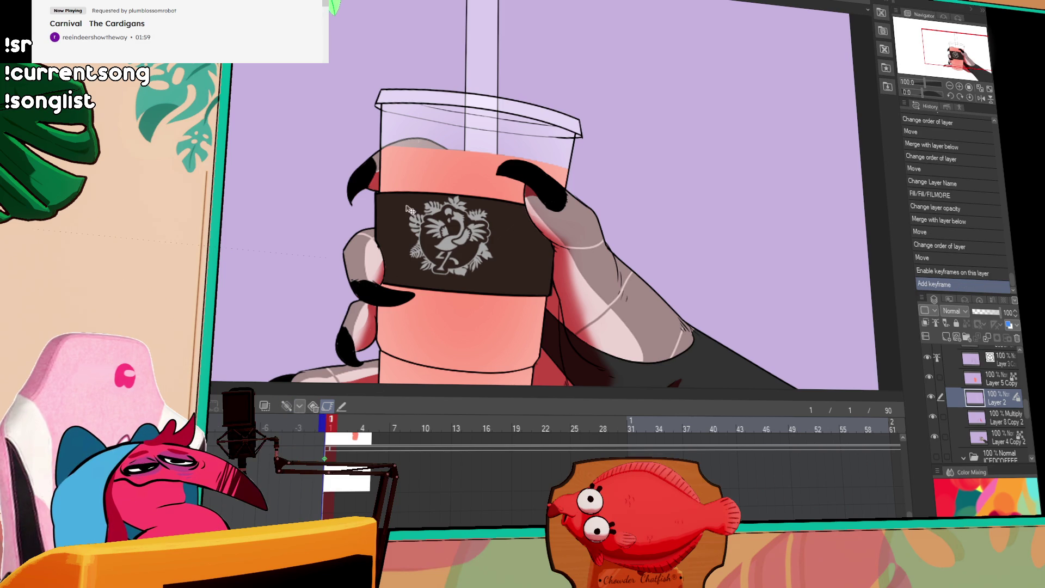
{"action": "left_click_drag", "start_coordinate": [449, 111], "coordinate": [429, 171]}
{"action": "scroll", "coordinate": [429, 171], "scroll_direction": "down", "scroll_amount": 2}
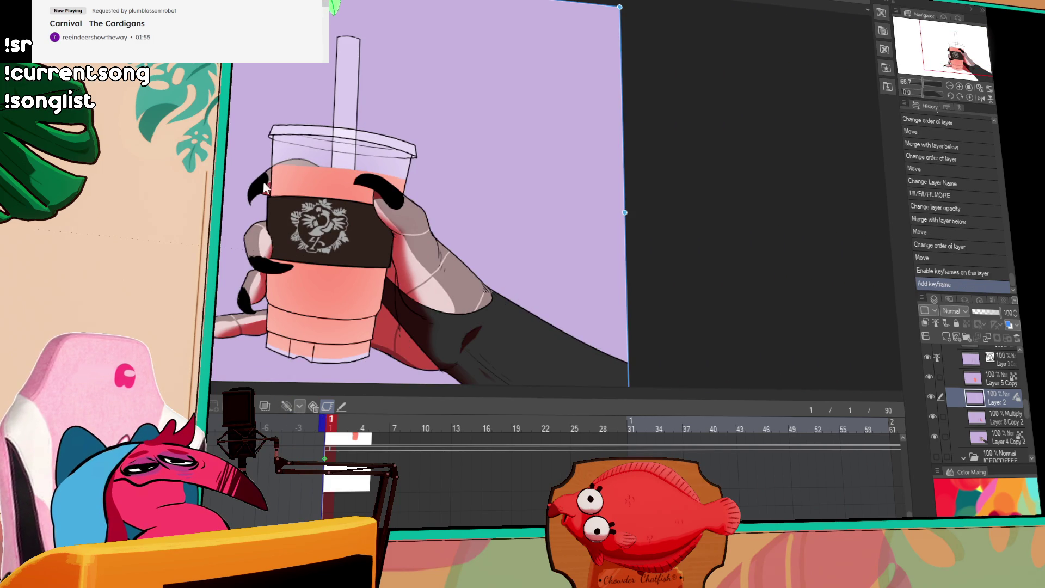
- Transform the cup-and-hand artwork, rotating it clockwise and shifting it right and down
{"action": "left_click", "coordinate": [702, 201]}
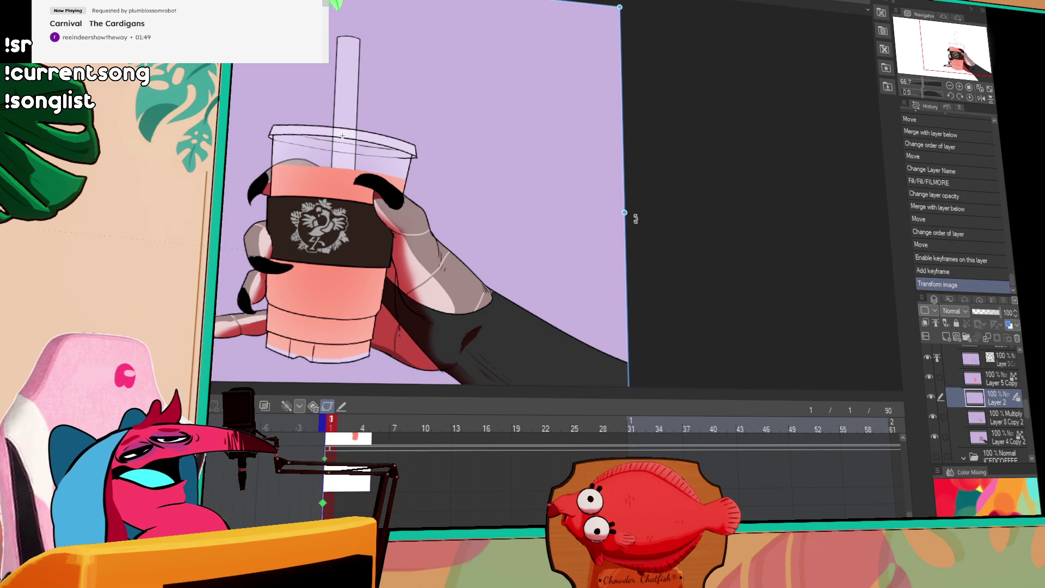
{"action": "left_click_drag", "start_coordinate": [630, 210], "coordinate": [629, 283]}
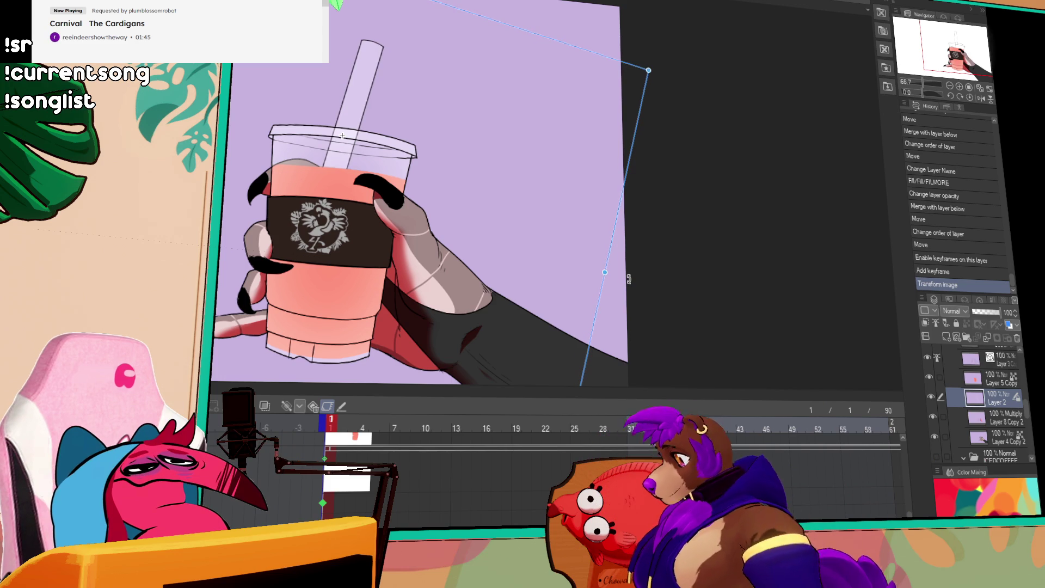
{"action": "mouse_move", "coordinate": [541, 229]}
{"action": "left_mouse_down"}
{"action": "mouse_move", "coordinate": [572, 240]}
{"action": "mouse_move", "coordinate": [573, 251]}
{"action": "mouse_move", "coordinate": [601, 249]}
{"action": "left_mouse_up"}
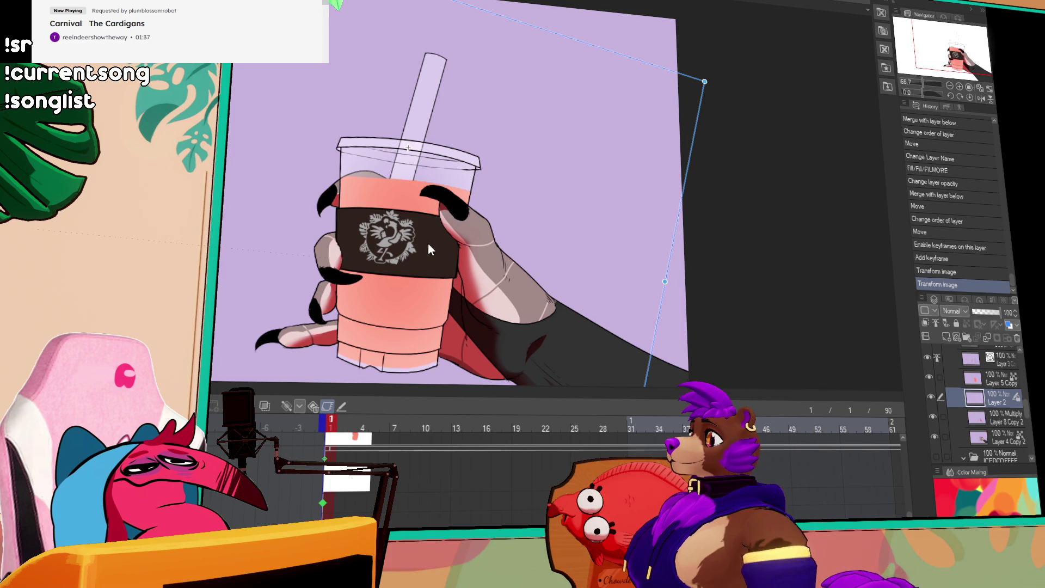
{"action": "left_click", "coordinate": [388, 433]}
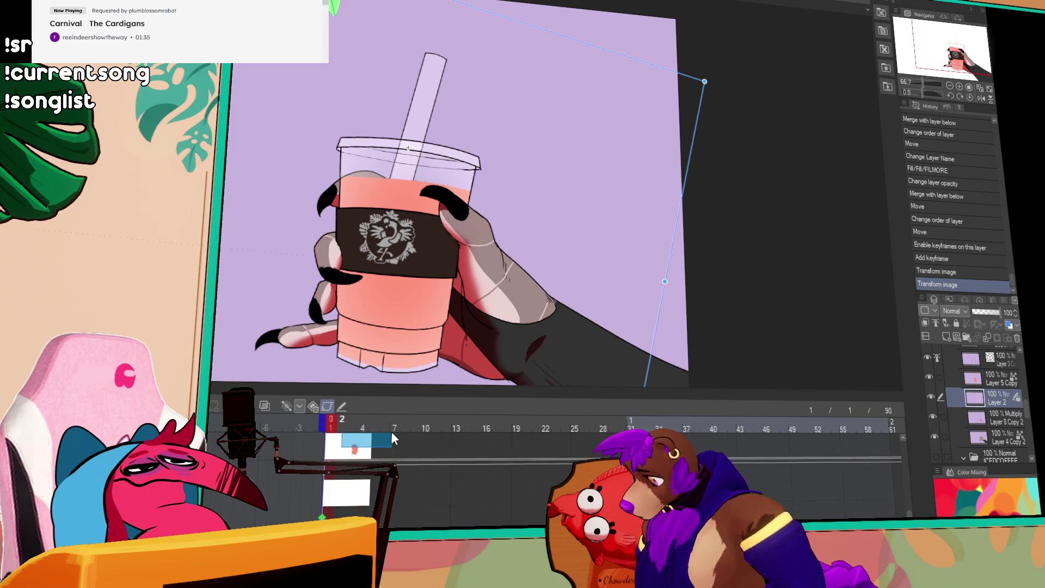
- Key frame 31, rotate the artwork counter-clockwise at frame 37, and preview frames 13 and 24
{"action": "left_click_drag", "start_coordinate": [330, 423], "coordinate": [628, 425]}
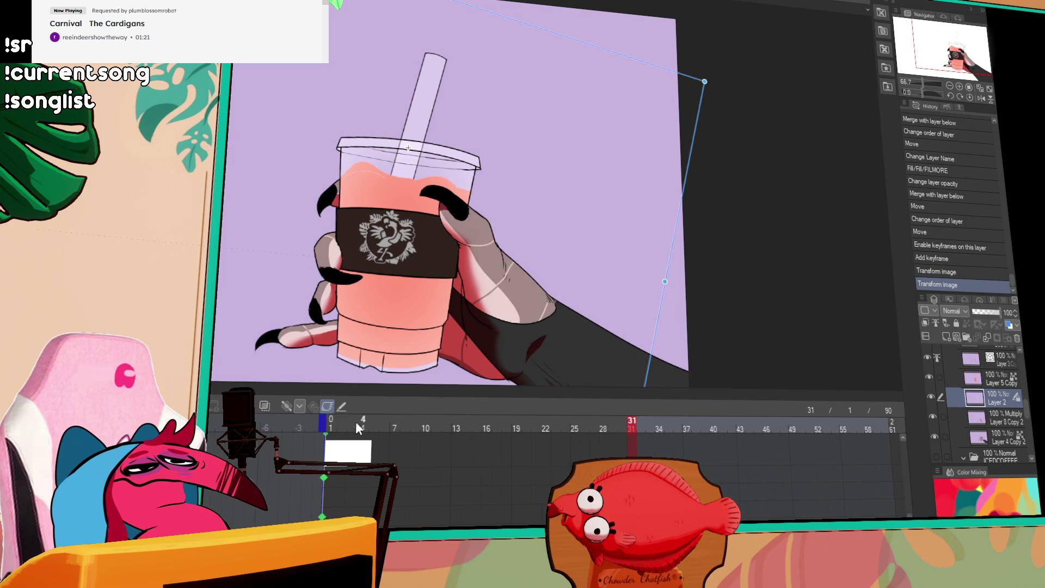
{"action": "left_click", "coordinate": [313, 406]}
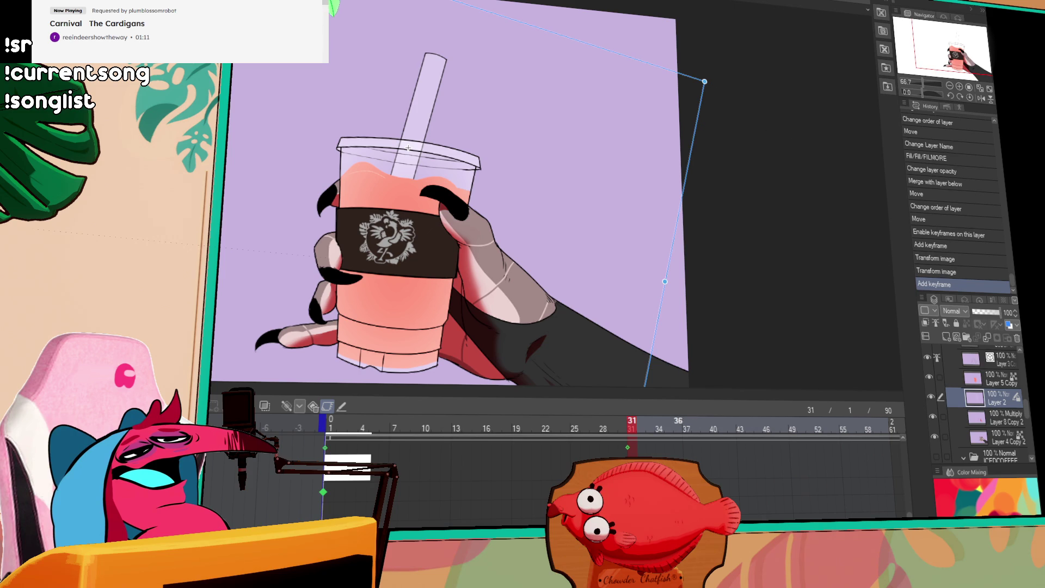
{"action": "left_click", "coordinate": [687, 422]}
{"action": "mouse_move", "coordinate": [713, 77]}
{"action": "left_mouse_down"}
{"action": "mouse_move", "coordinate": [707, 49]}
{"action": "mouse_move", "coordinate": [674, 6]}
{"action": "mouse_move", "coordinate": [653, 0]}
{"action": "mouse_move", "coordinate": [661, 4]}
{"action": "left_mouse_up"}
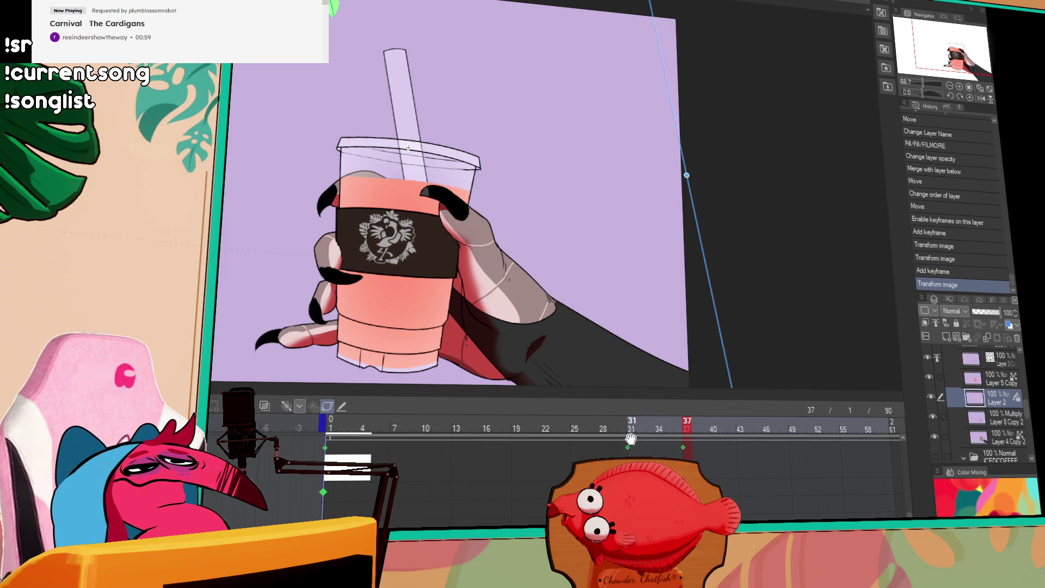
{"action": "left_click", "coordinate": [457, 429]}
{"action": "left_click", "coordinate": [565, 429]}
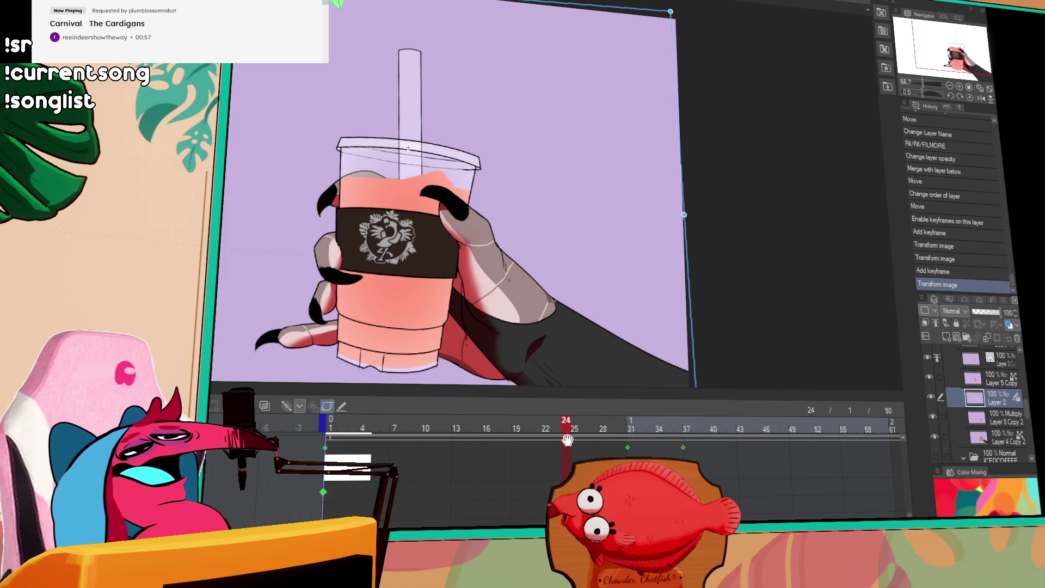
- Undo that transform, re-key frame 31, and rotate the artwork back toward upright at frame 37
{"action": "key", "text": "ctrl+z"}
{"action": "key", "text": "Right"}
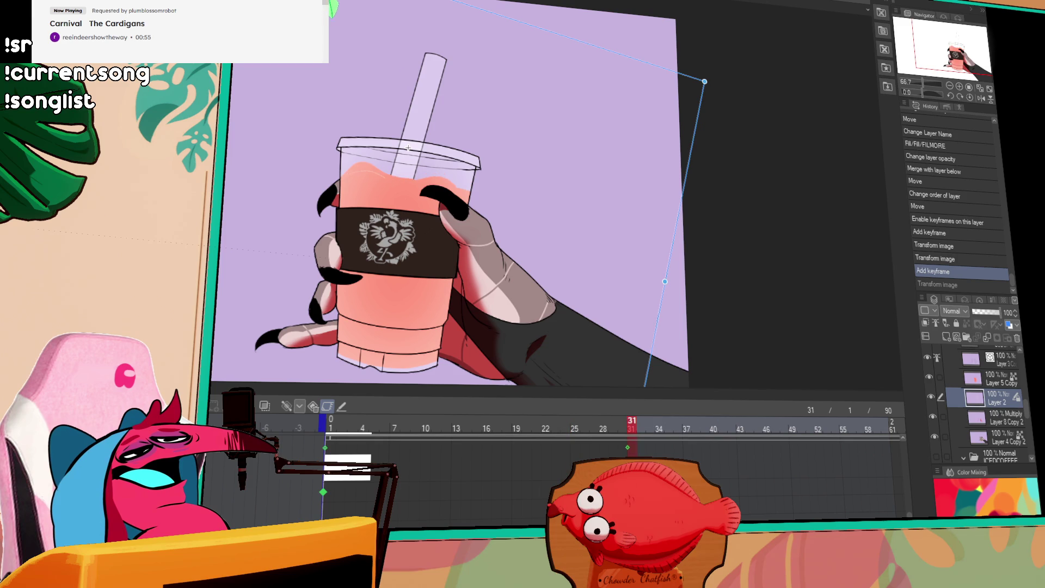
{"action": "left_click", "coordinate": [284, 406]}
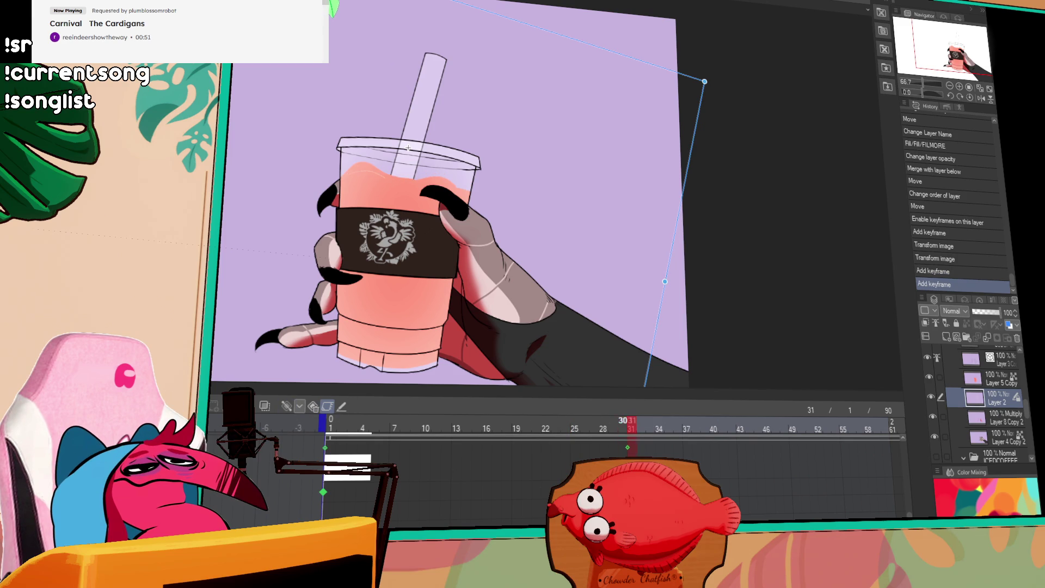
{"action": "left_click", "coordinate": [670, 279]}
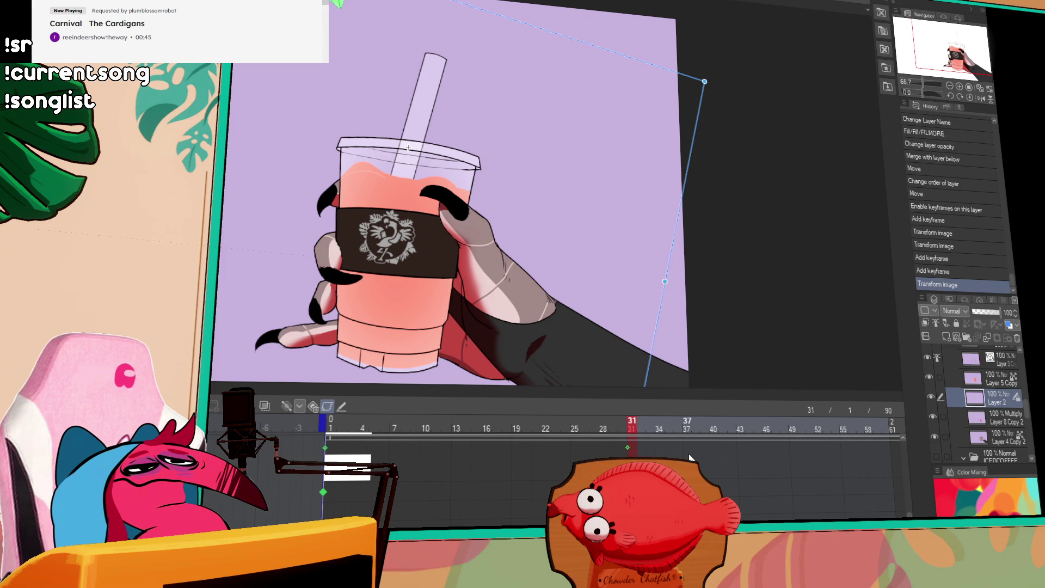
{"action": "left_click", "coordinate": [687, 429]}
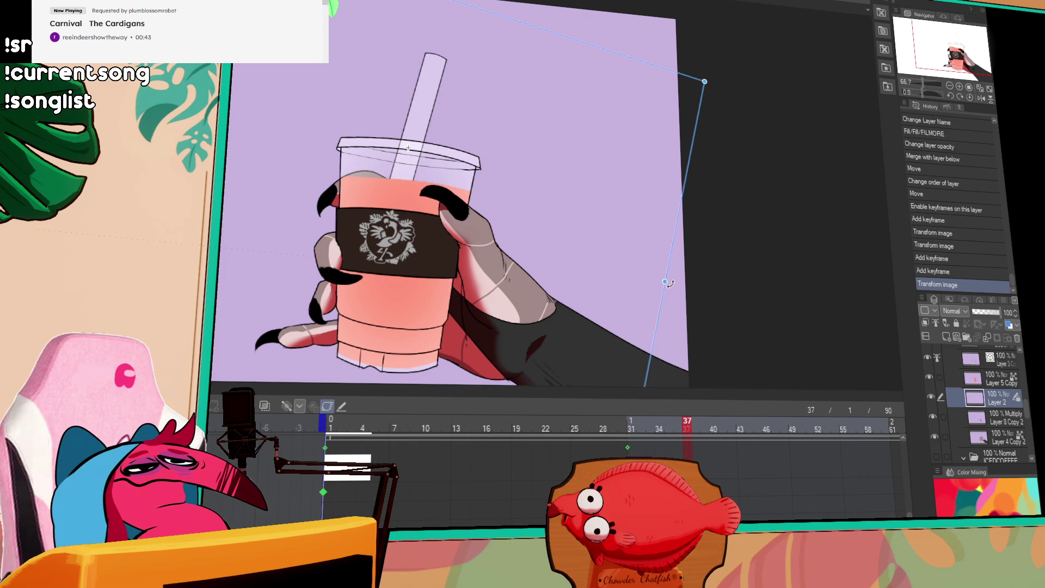
{"action": "mouse_move", "coordinate": [664, 281]}
{"action": "left_mouse_down"}
{"action": "mouse_move", "coordinate": [690, 136]}
{"action": "mouse_move", "coordinate": [700, 215]}
{"action": "left_mouse_up"}
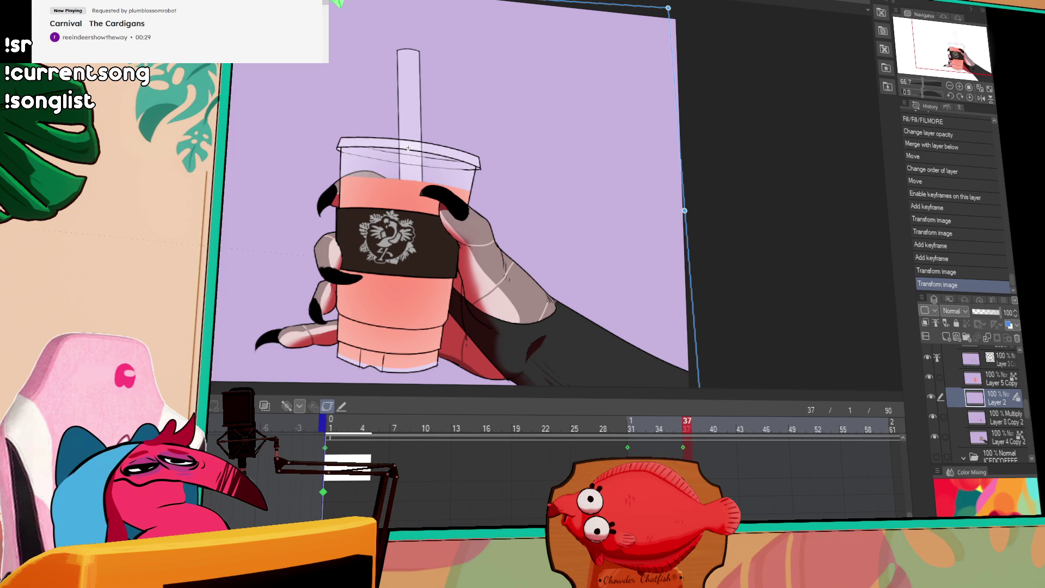
- Straighten the artwork's right edge at frame 48
{"action": "scroll", "coordinate": [523, 436], "scroll_direction": "right", "scroll_amount": 1}
{"action": "scroll", "coordinate": [723, 432], "scroll_direction": "right", "scroll_amount": 3}
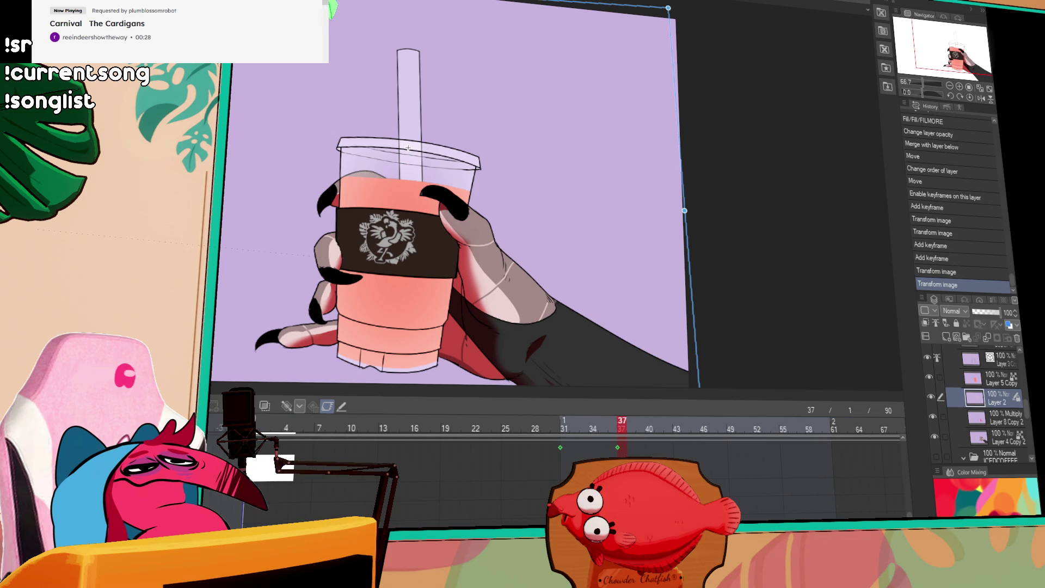
{"action": "left_click", "coordinate": [722, 445]}
{"action": "left_click_drag", "start_coordinate": [692, 214], "coordinate": [691, 233]}
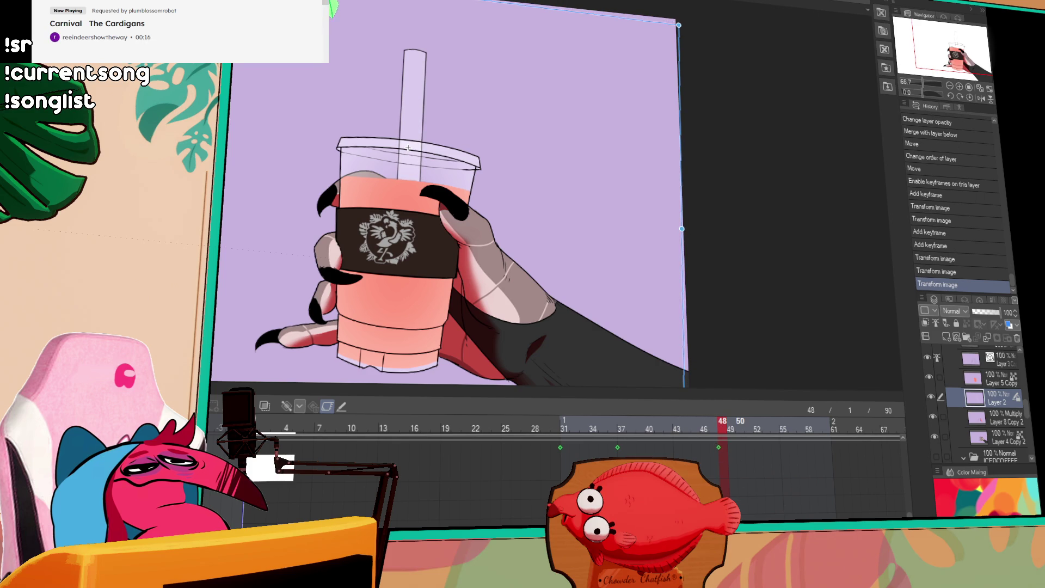
- Skew the artwork at frame 51, scrub to frame 64, and move Layer 2 below Layer 4 Copy 2
{"action": "left_click", "coordinate": [747, 423]}
{"action": "mouse_move", "coordinate": [691, 231]}
{"action": "left_mouse_down"}
{"action": "mouse_move", "coordinate": [691, 163]}
{"action": "mouse_move", "coordinate": [688, 183]}
{"action": "left_mouse_up"}
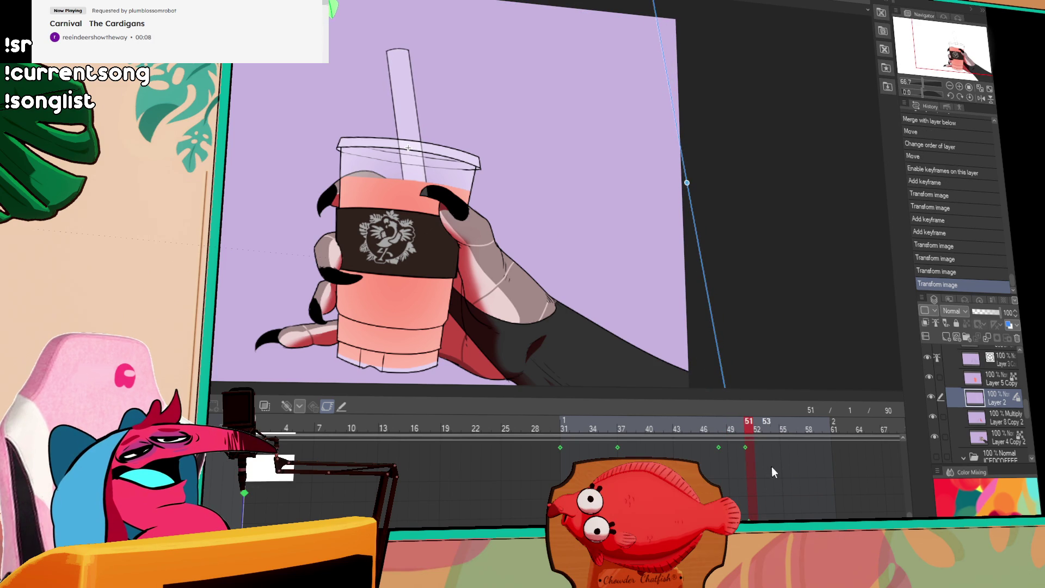
{"action": "left_click_drag", "start_coordinate": [732, 425], "coordinate": [855, 432]}
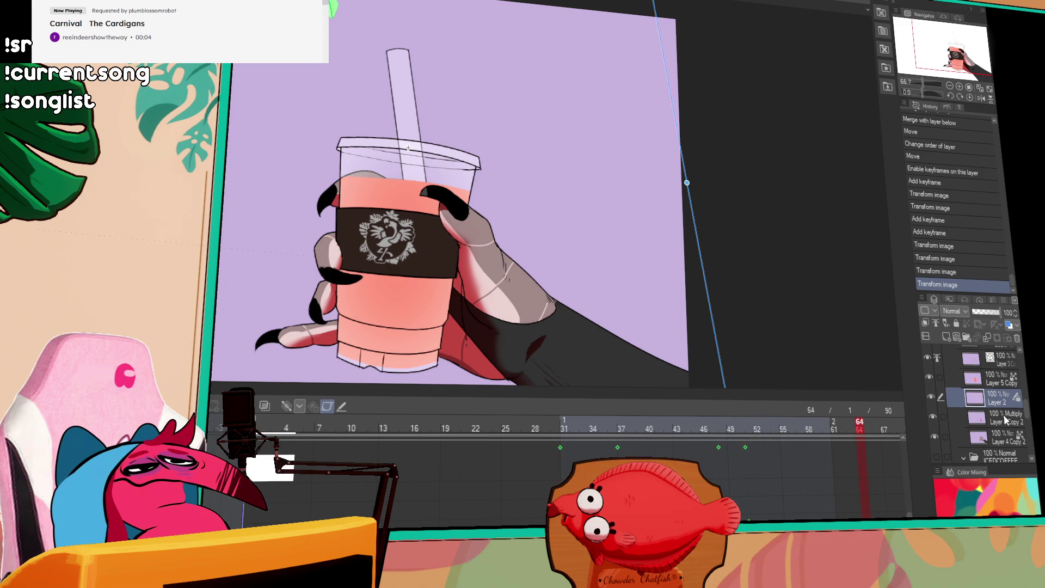
{"action": "left_click_drag", "start_coordinate": [996, 405], "coordinate": [1001, 447]}
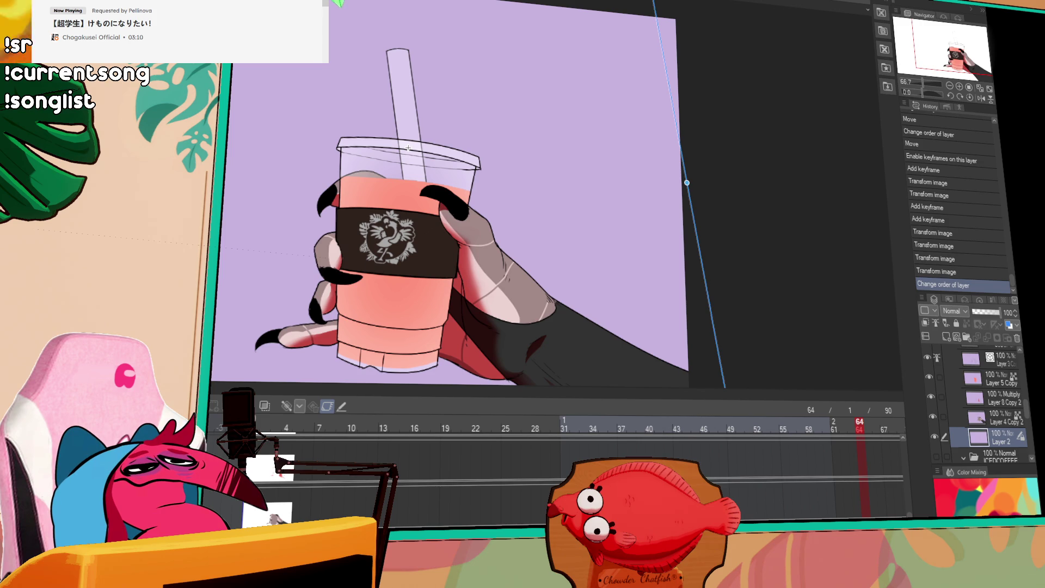
- Select the ALL folder in the Layers panel and enable keyframe animation on it
{"action": "scroll", "coordinate": [1001, 396], "scroll_direction": "up", "scroll_amount": 5}
{"action": "scroll", "coordinate": [998, 391], "scroll_direction": "up", "scroll_amount": 5}
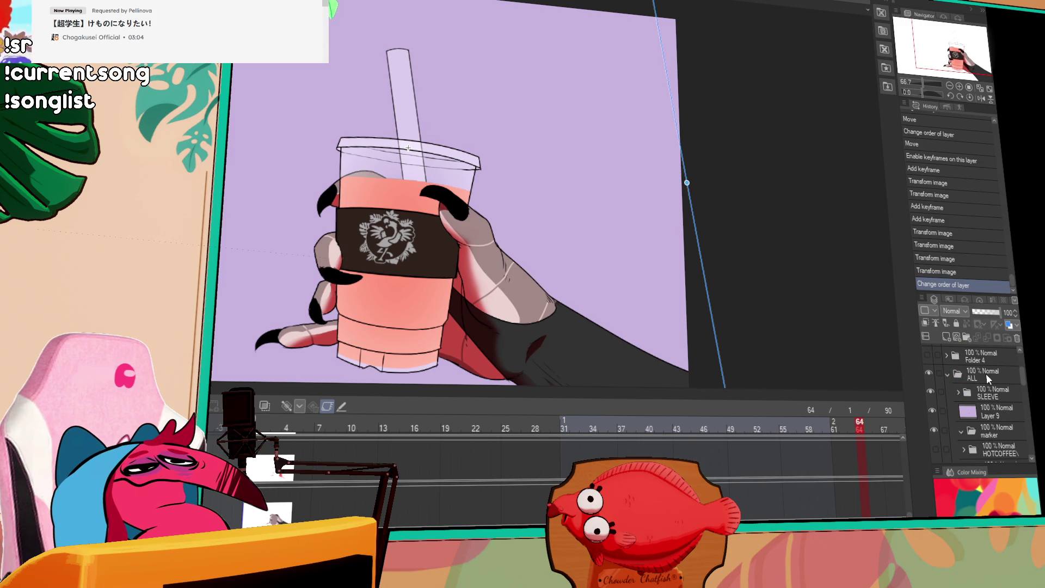
{"action": "left_click", "coordinate": [986, 374]}
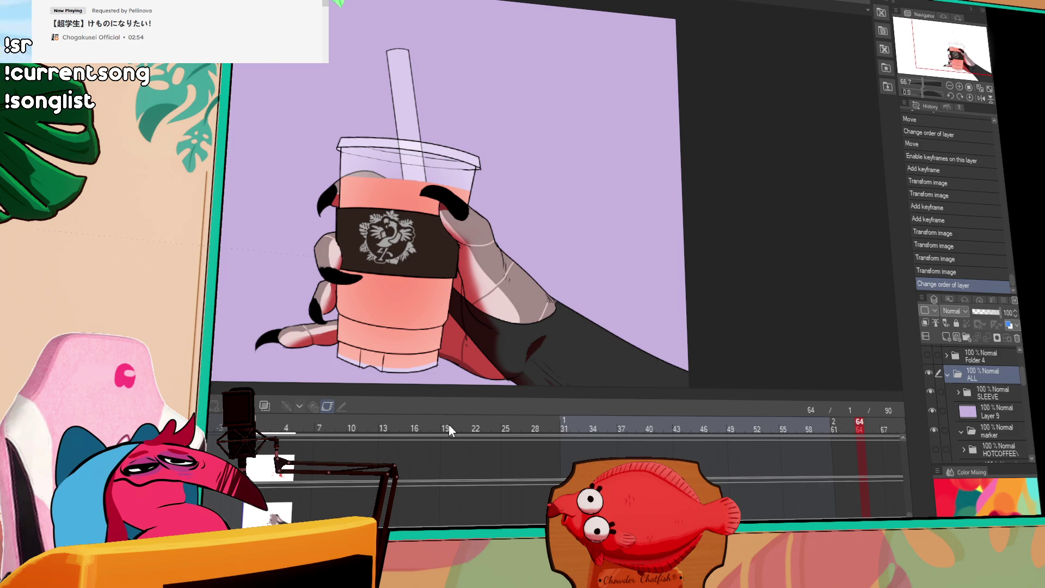
{"action": "left_click", "coordinate": [285, 405]}
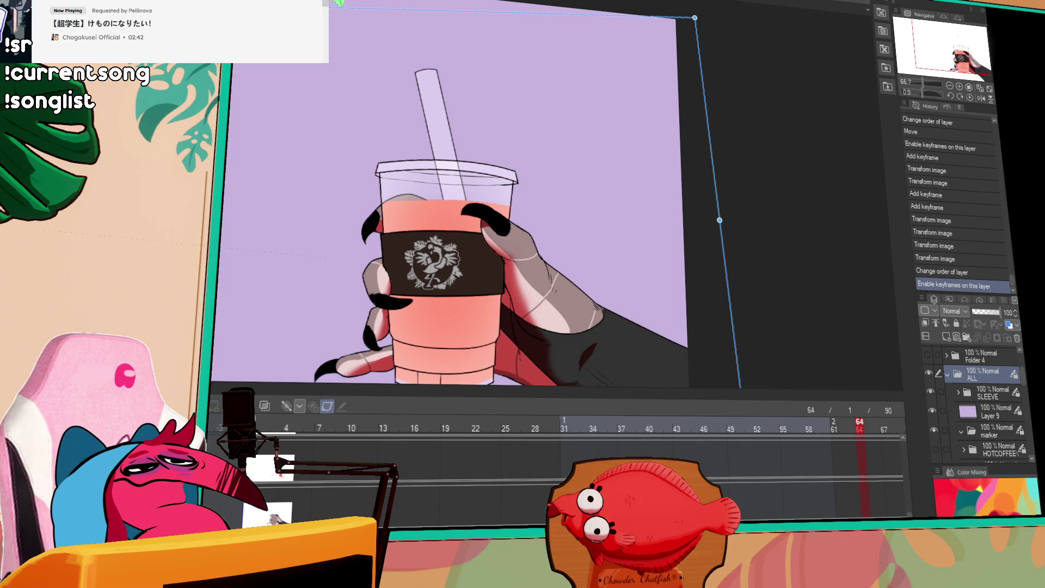
- Play the cup animation from frame 38, then stop playback
{"action": "left_click", "coordinate": [632, 421]}
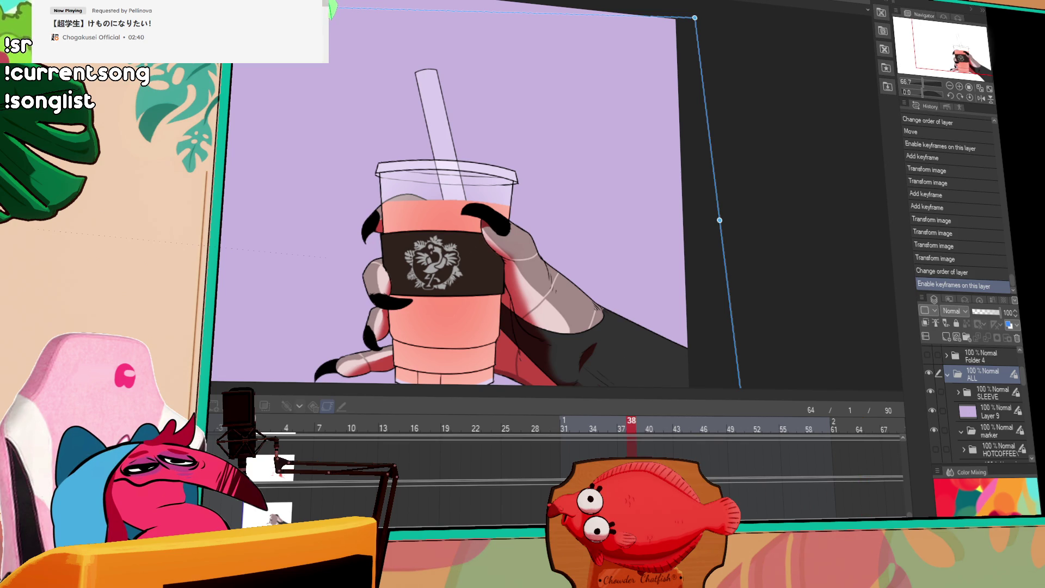
{"action": "key", "text": "space"}
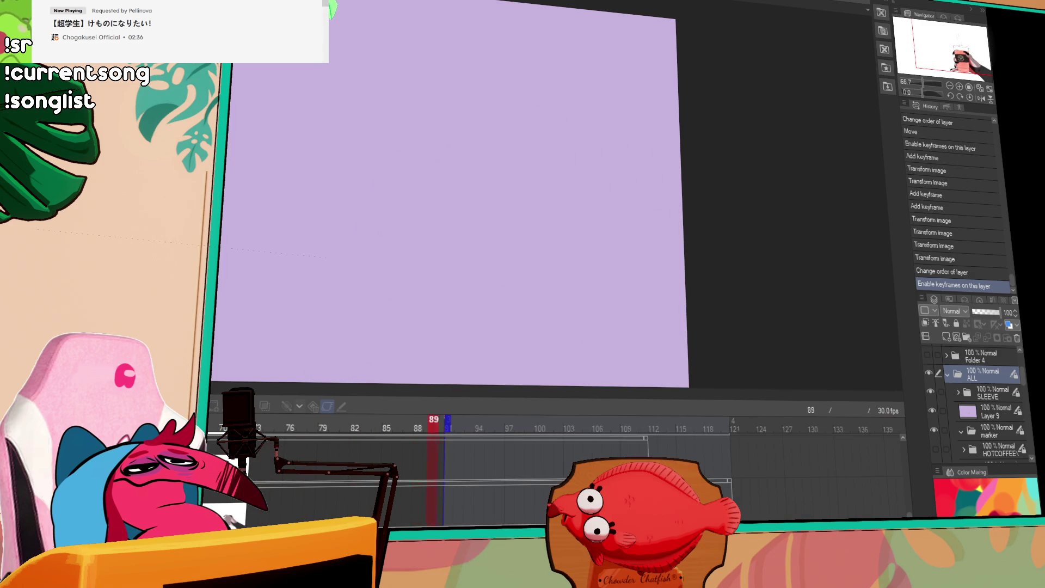
{"action": "key", "text": "space"}
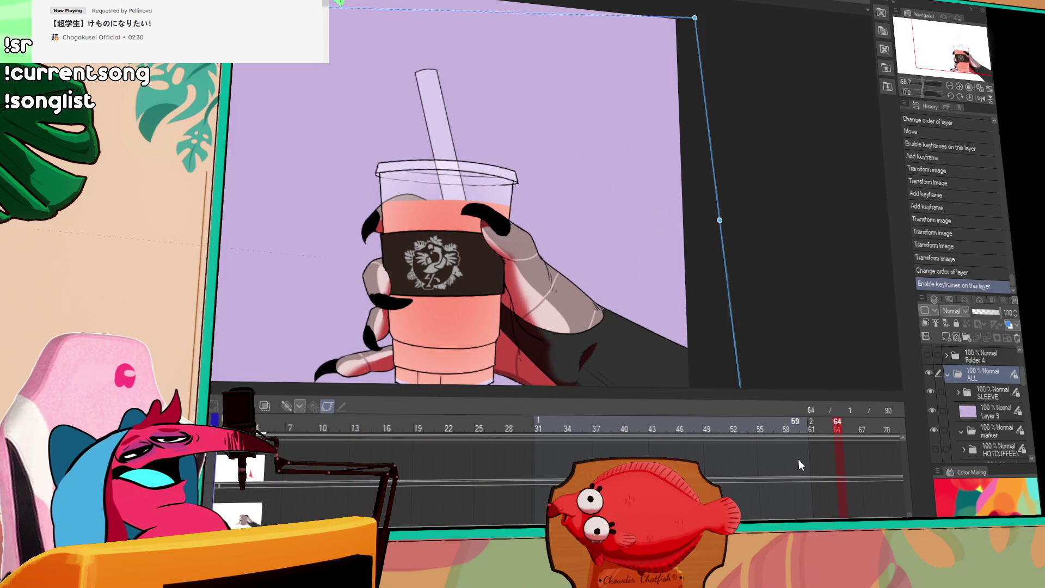
- Select Layer 7 and return the playhead to the blank frame 1
{"action": "scroll", "coordinate": [1020, 357], "scroll_direction": "up", "scroll_amount": 3}
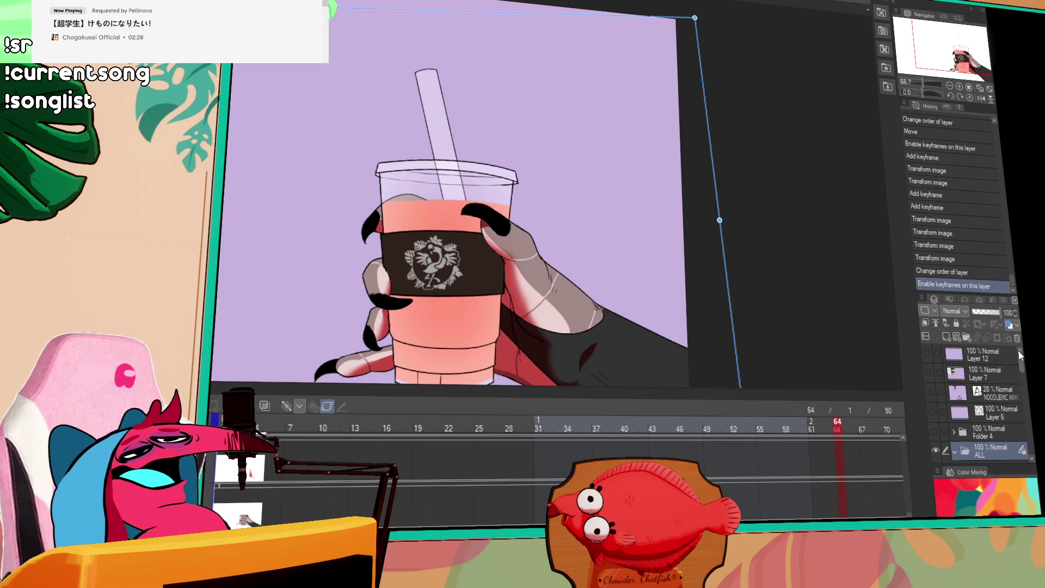
{"action": "left_click", "coordinate": [988, 373]}
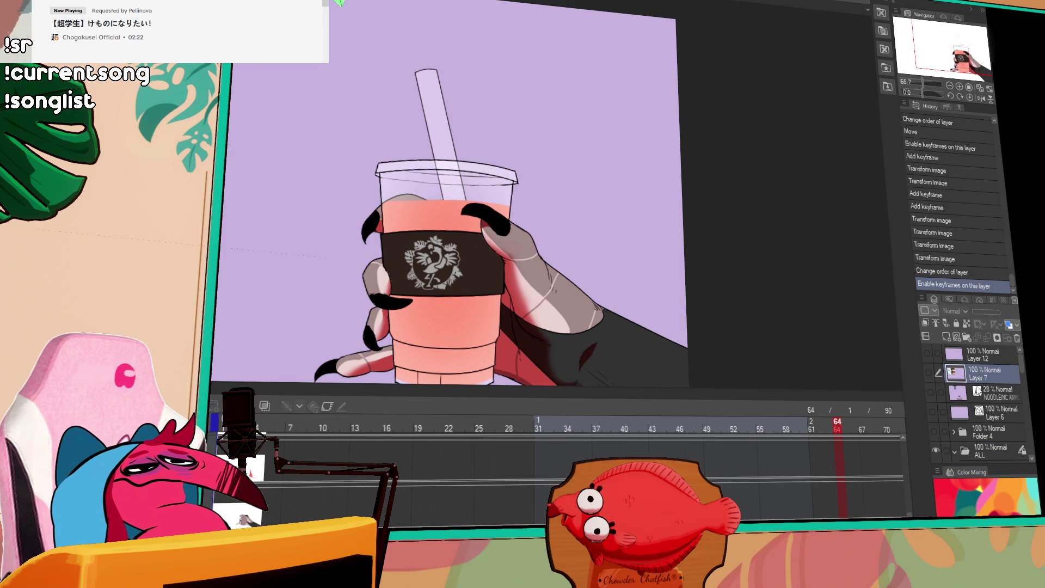
{"action": "left_click", "coordinate": [224, 428]}
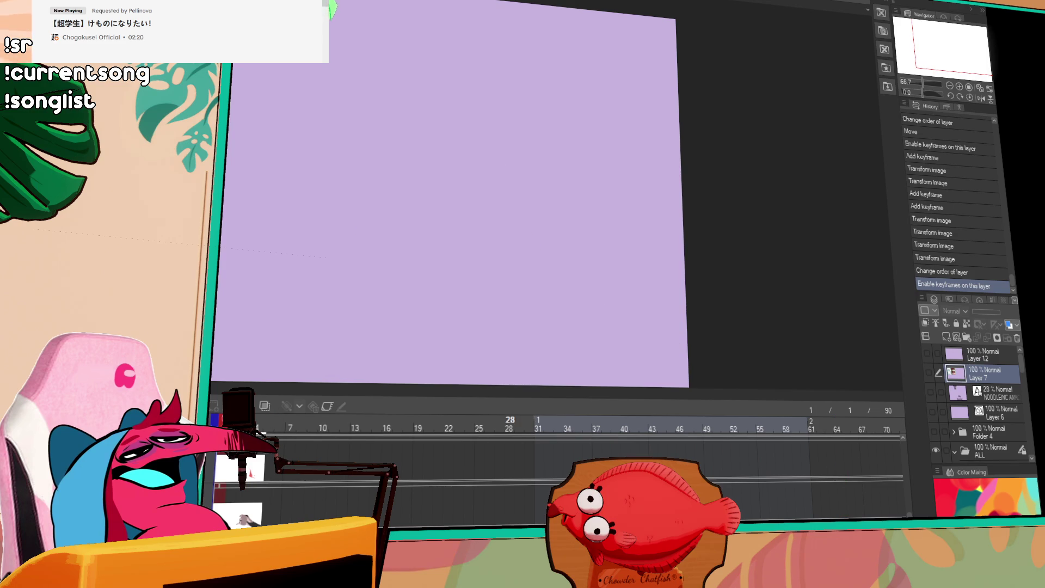
- Scrub the timeline to frame 22 and show the hidden Layer 7 reference image
{"action": "scroll", "coordinate": [555, 462], "scroll_direction": "left", "scroll_amount": 3}
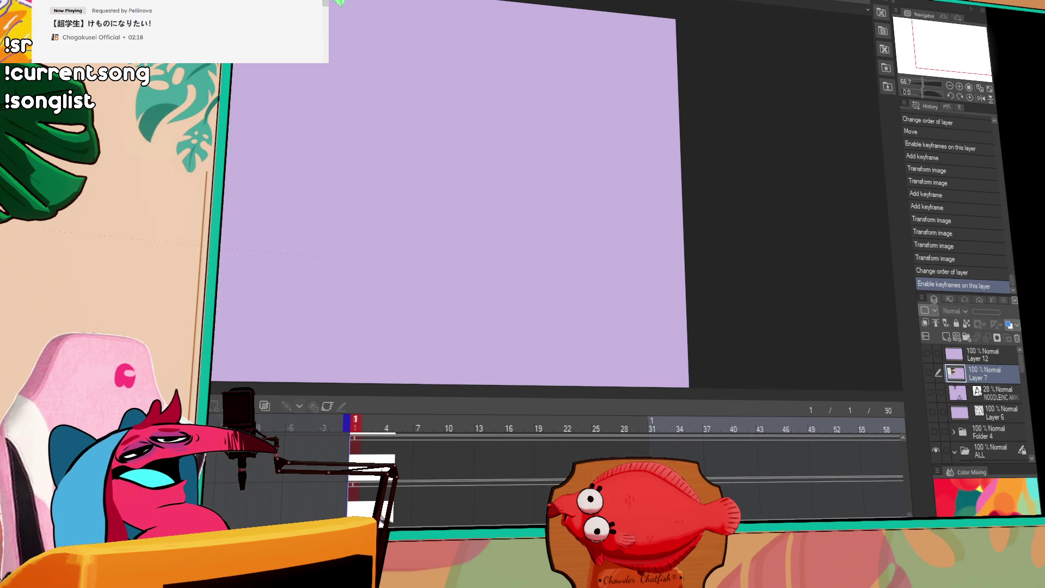
{"action": "scroll", "coordinate": [555, 463], "scroll_direction": "right", "scroll_amount": 3}
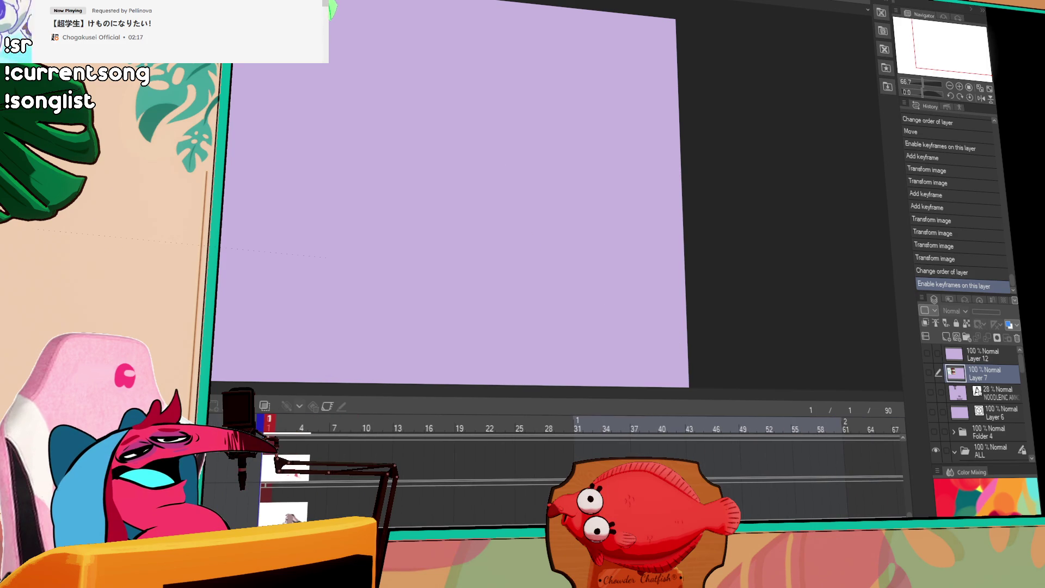
{"action": "scroll", "coordinate": [555, 462], "scroll_direction": "right", "scroll_amount": 1}
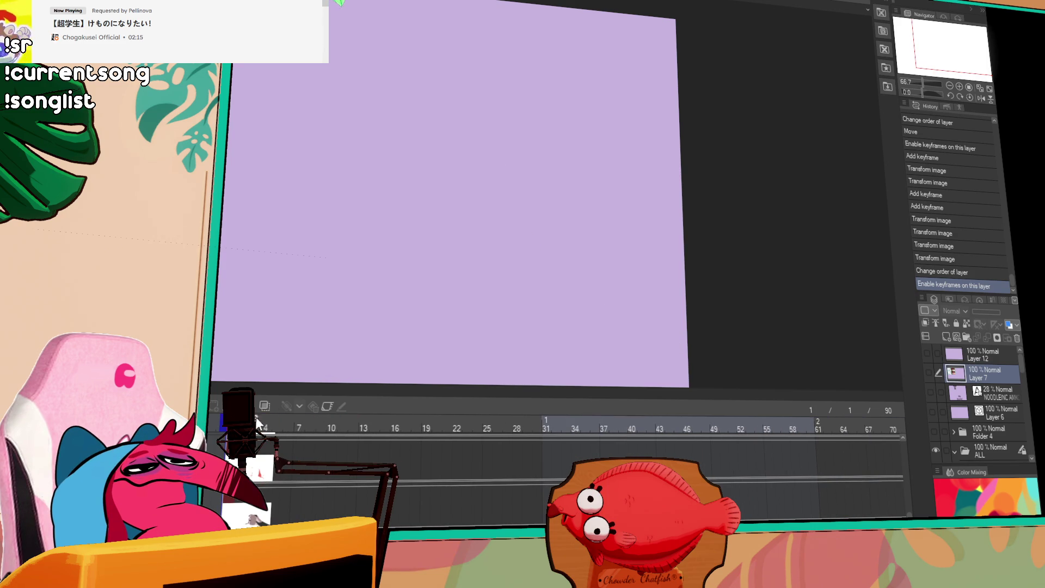
{"action": "mouse_move", "coordinate": [307, 422]}
{"action": "left_mouse_down"}
{"action": "mouse_move", "coordinate": [517, 420]}
{"action": "mouse_move", "coordinate": [350, 434]}
{"action": "mouse_move", "coordinate": [469, 426]}
{"action": "mouse_move", "coordinate": [457, 424]}
{"action": "left_mouse_up"}
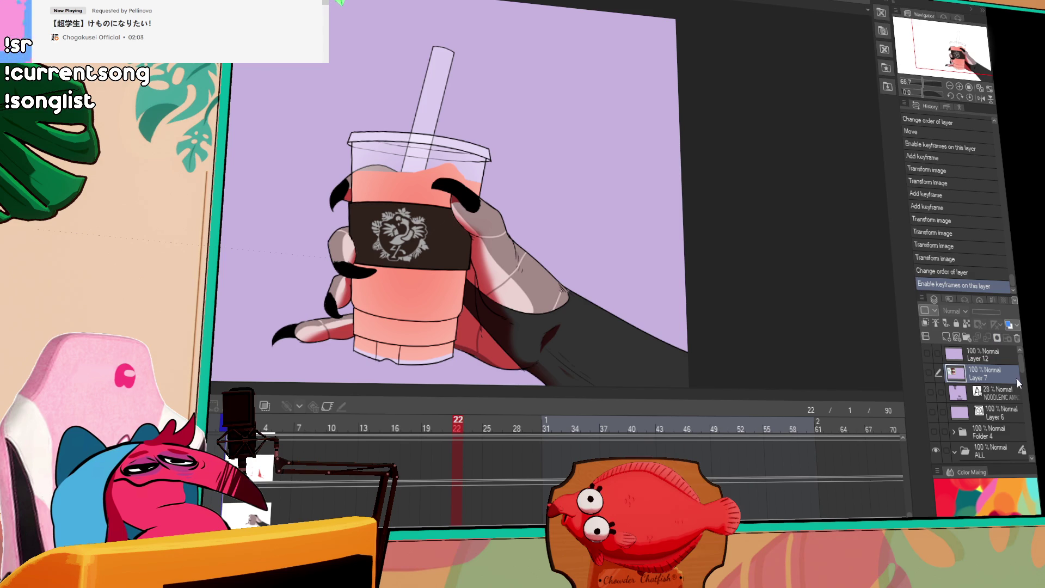
{"action": "left_click", "coordinate": [986, 372]}
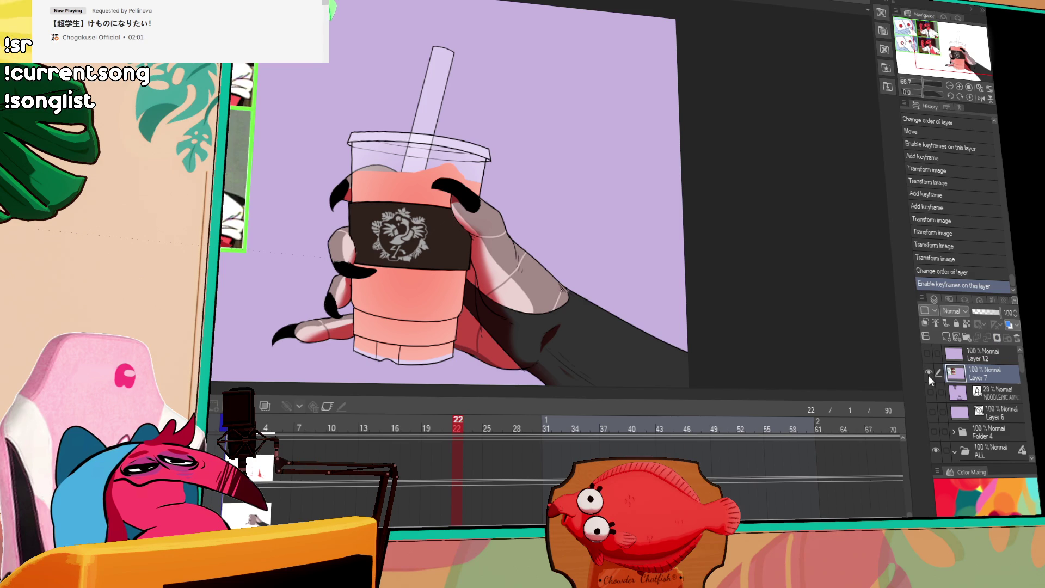
- Pan to the meme panels, delete the Layer 7 reference image, and select Layer 12
{"action": "mouse_move", "coordinate": [762, 327]}
{"action": "left_mouse_down"}
{"action": "mouse_move", "coordinate": [880, 365]}
{"action": "mouse_move", "coordinate": [929, 394]}
{"action": "left_mouse_up"}
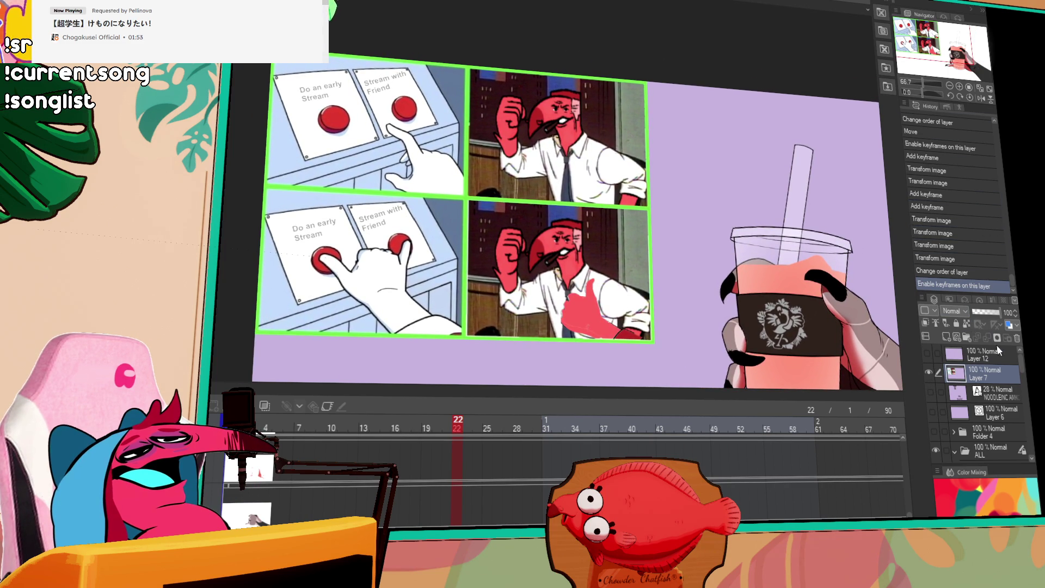
{"action": "left_click", "coordinate": [1016, 338]}
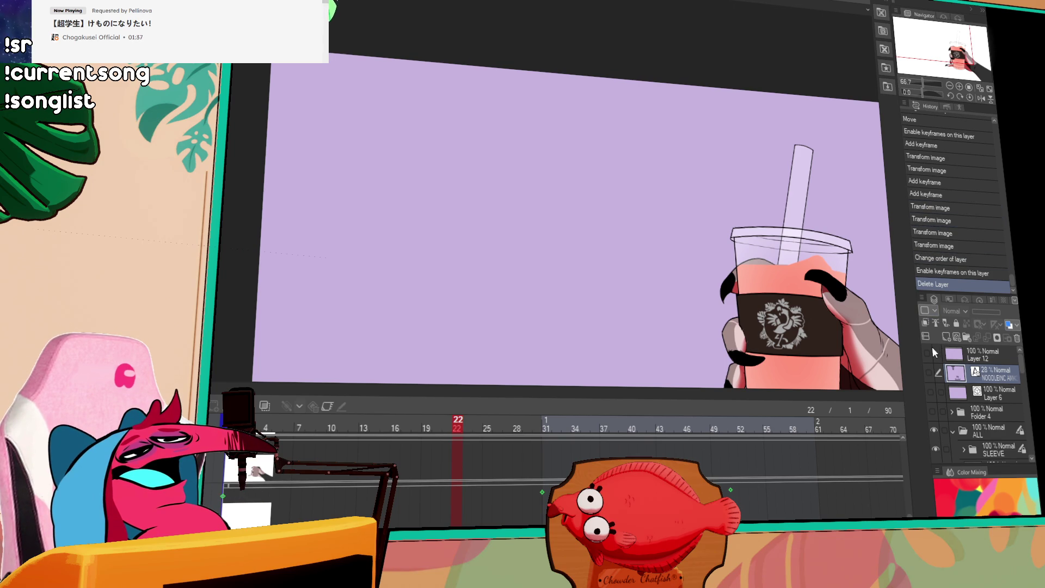
{"action": "left_click", "coordinate": [968, 355]}
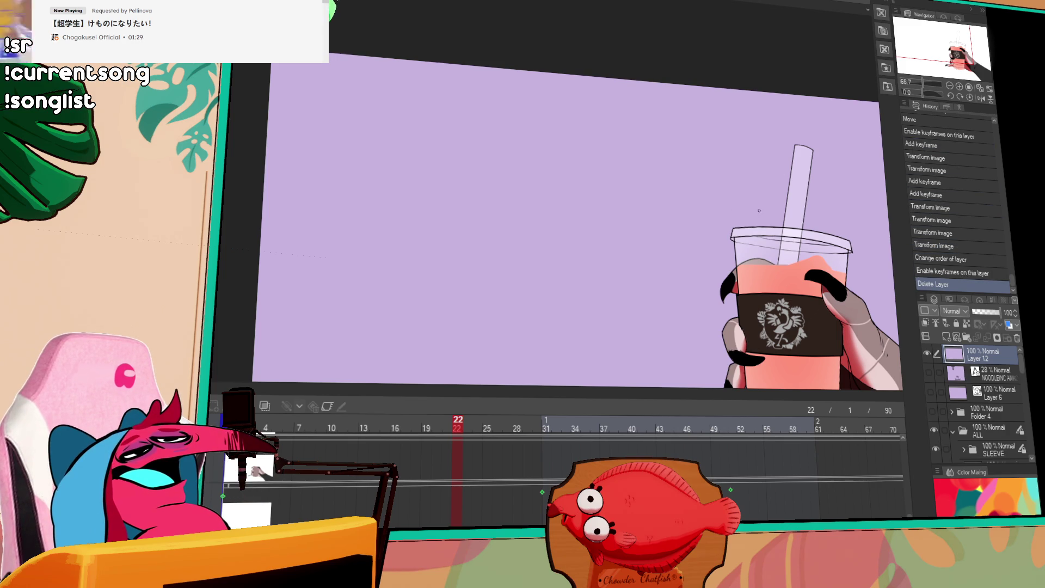
{"action": "left_click", "coordinate": [710, 226]}
- Undo the stray mark and write a red 22 with tick marks beside the cup
{"action": "key", "text": "ctrl+z"}
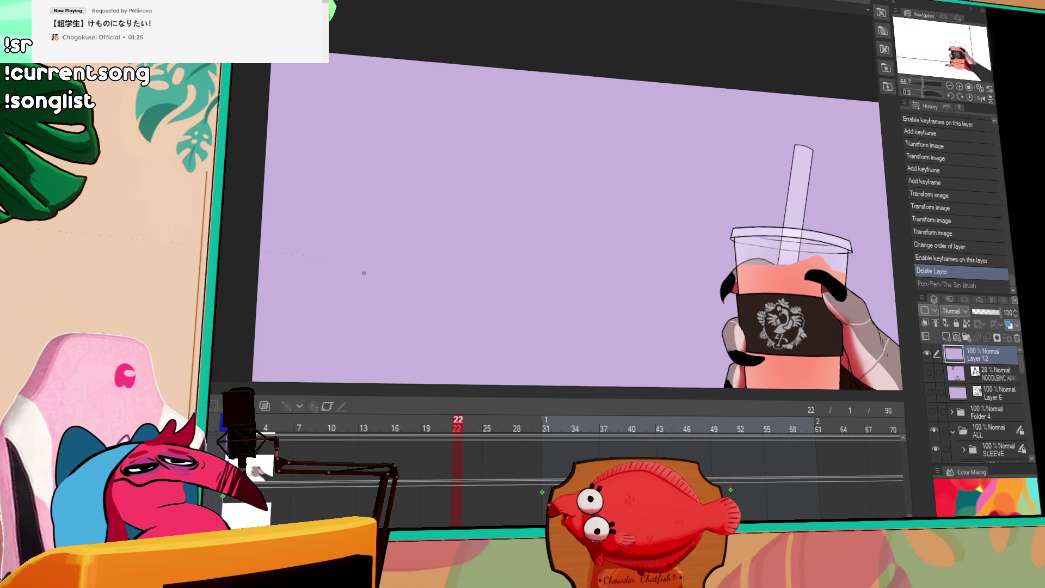
{"action": "left_click_drag", "start_coordinate": [711, 221], "coordinate": [732, 228]}
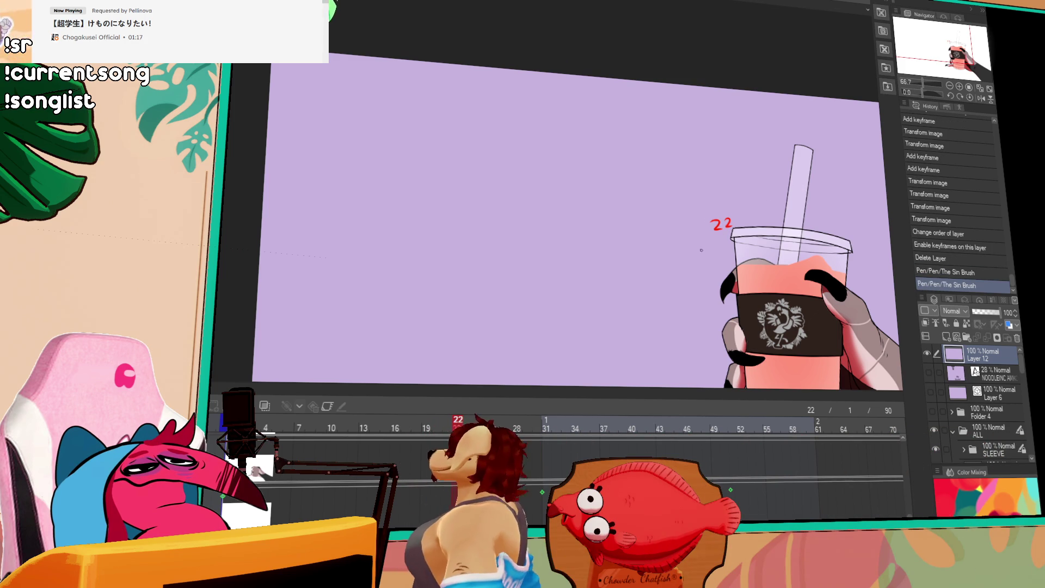
{"action": "left_click_drag", "start_coordinate": [722, 248], "coordinate": [690, 244]}
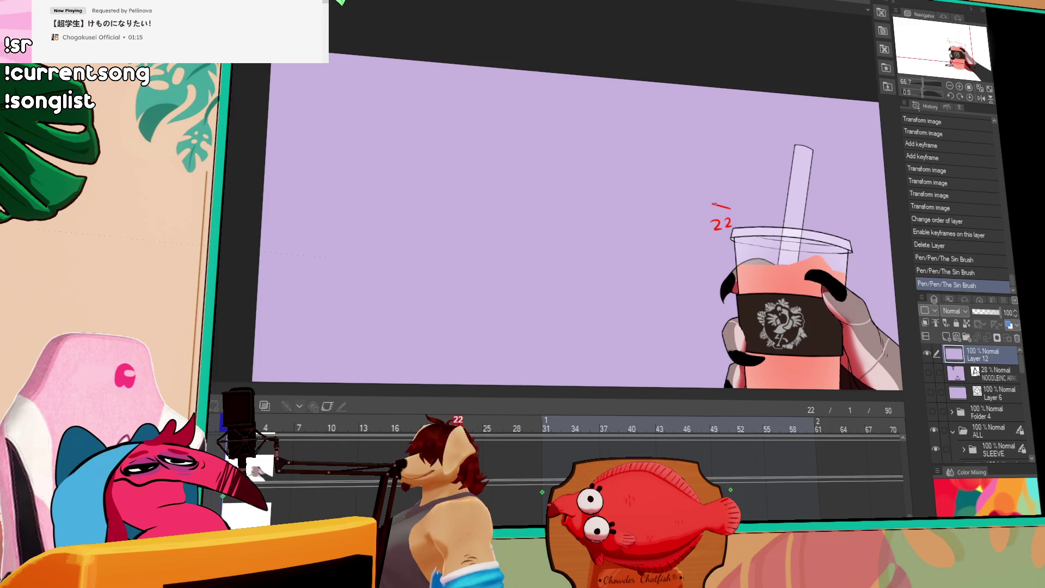
{"action": "mouse_move", "coordinate": [730, 208]}
{"action": "left_mouse_down"}
{"action": "mouse_move", "coordinate": [713, 202]}
{"action": "mouse_move", "coordinate": [724, 196]}
{"action": "left_mouse_up"}
{"action": "mouse_move", "coordinate": [709, 181]}
{"action": "left_mouse_down"}
{"action": "mouse_move", "coordinate": [709, 220]}
{"action": "mouse_move", "coordinate": [730, 209]}
{"action": "mouse_move", "coordinate": [704, 187]}
{"action": "mouse_move", "coordinate": [703, 198]}
{"action": "left_mouse_up"}
{"action": "left_click_drag", "start_coordinate": [696, 209], "coordinate": [705, 205]}
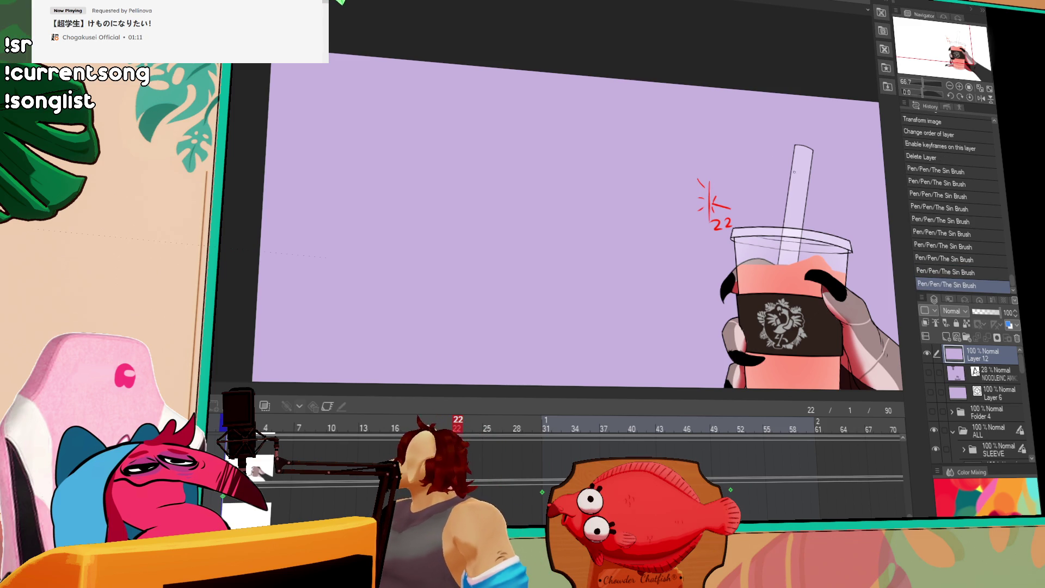
- Advance the animation and draw two small red chevrons pointing toward the straw
{"action": "mouse_move", "coordinate": [506, 427]}
{"action": "left_mouse_down"}
{"action": "mouse_move", "coordinate": [482, 428]}
{"action": "mouse_move", "coordinate": [897, 427]}
{"action": "mouse_move", "coordinate": [613, 428]}
{"action": "mouse_move", "coordinate": [715, 420]}
{"action": "mouse_move", "coordinate": [681, 420]}
{"action": "left_mouse_up"}
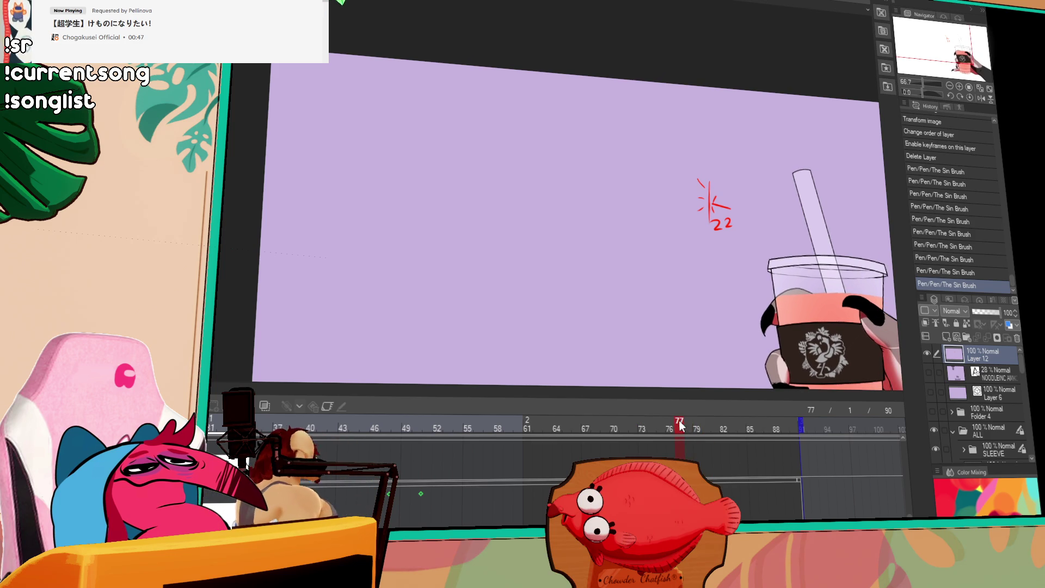
{"action": "mouse_move", "coordinate": [760, 244]}
{"action": "left_mouse_down"}
{"action": "mouse_move", "coordinate": [778, 252]}
{"action": "mouse_move", "coordinate": [804, 239]}
{"action": "mouse_move", "coordinate": [793, 246]}
{"action": "left_mouse_up"}
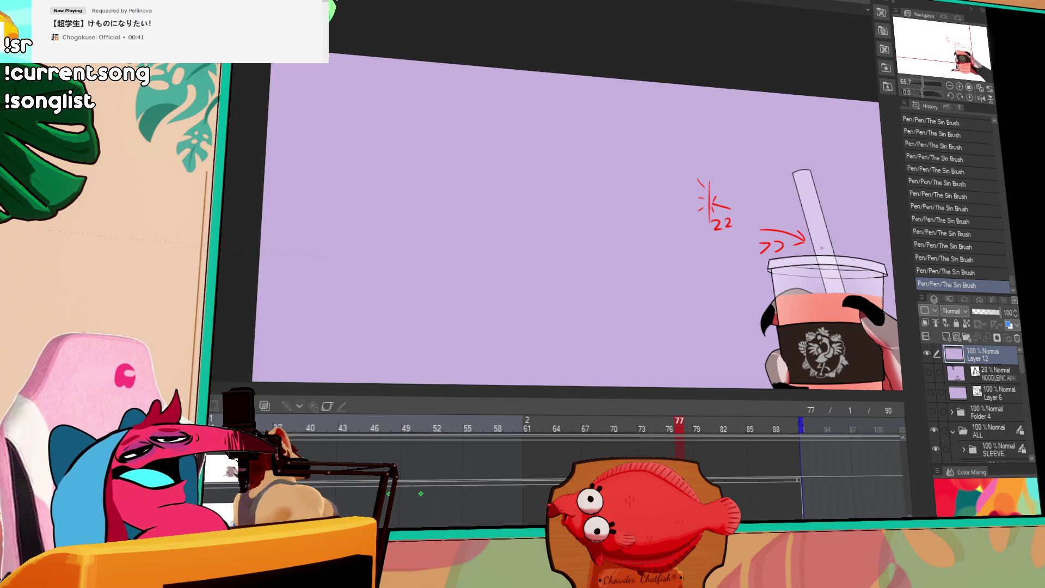
{"action": "scroll", "coordinate": [958, 403], "scroll_direction": "down", "scroll_amount": 5}
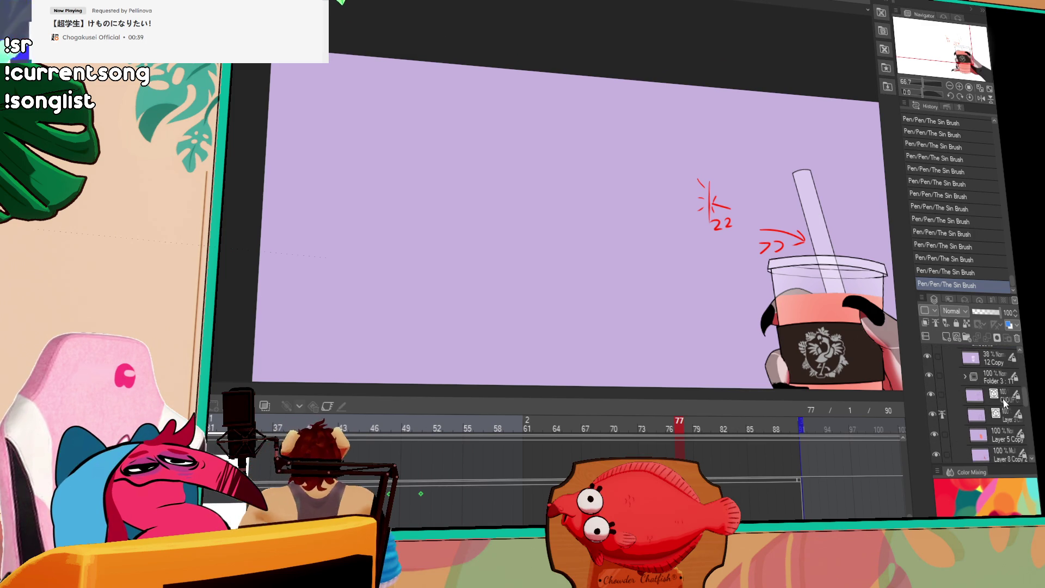
- Rename Layer 2 to 'straw' and scroll the timeline back to the start
{"action": "scroll", "coordinate": [956, 413], "scroll_direction": "down", "scroll_amount": 1}
{"action": "scroll", "coordinate": [955, 419], "scroll_direction": "down", "scroll_amount": 3}
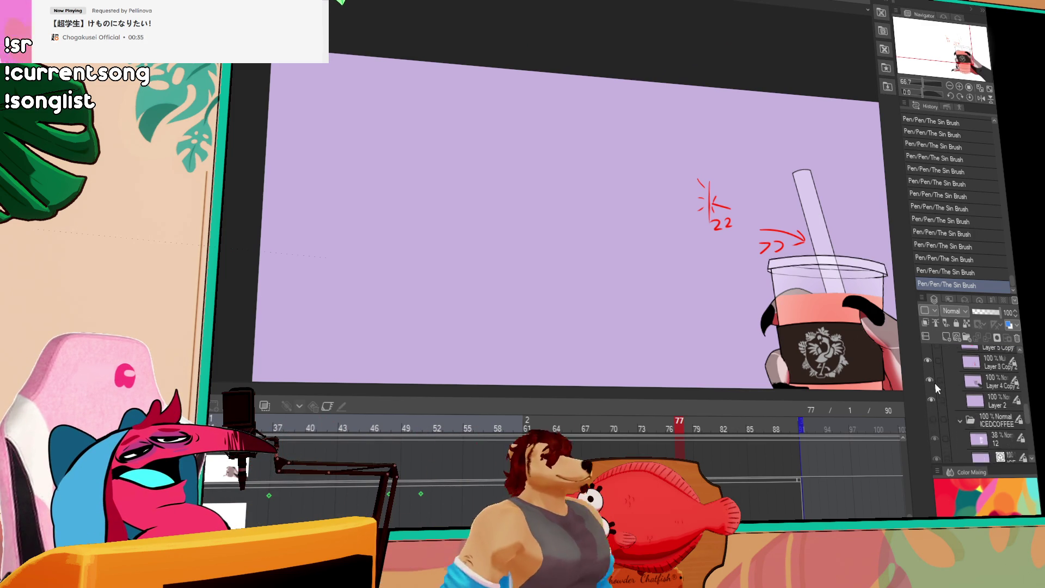
{"action": "left_click", "coordinate": [1003, 404]}
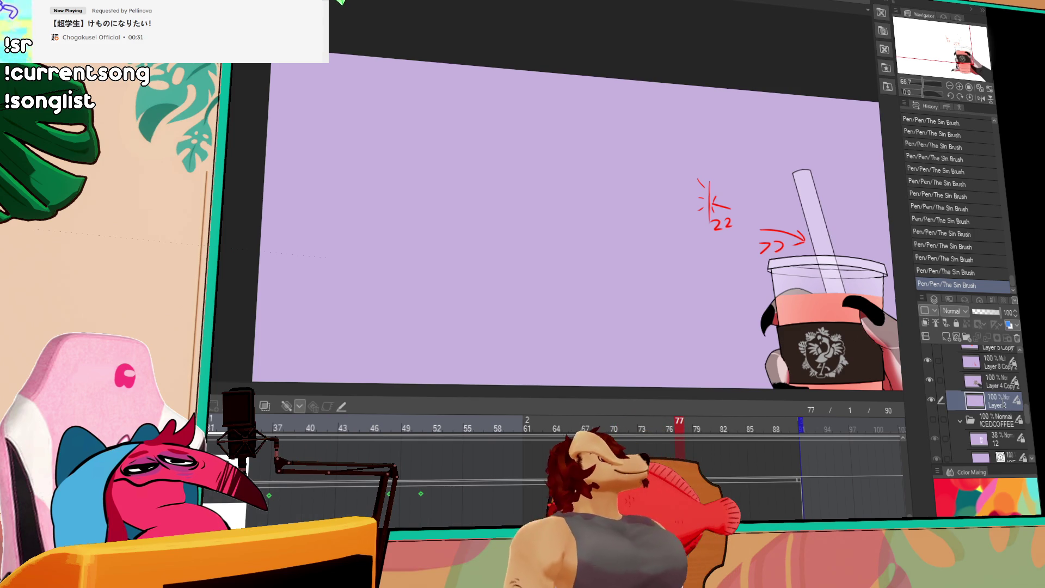
{"action": "type", "text": "straw"}
{"action": "key", "text": "Return"}
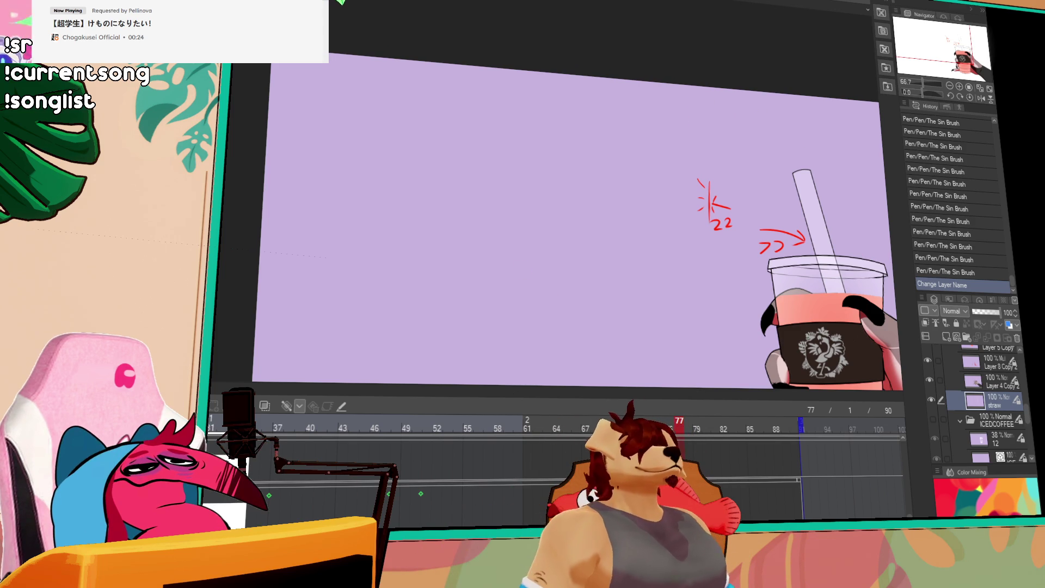
{"action": "scroll", "coordinate": [576, 428], "scroll_direction": "left", "scroll_amount": 5}
{"action": "scroll", "coordinate": [576, 428], "scroll_direction": "left", "scroll_amount": 2}
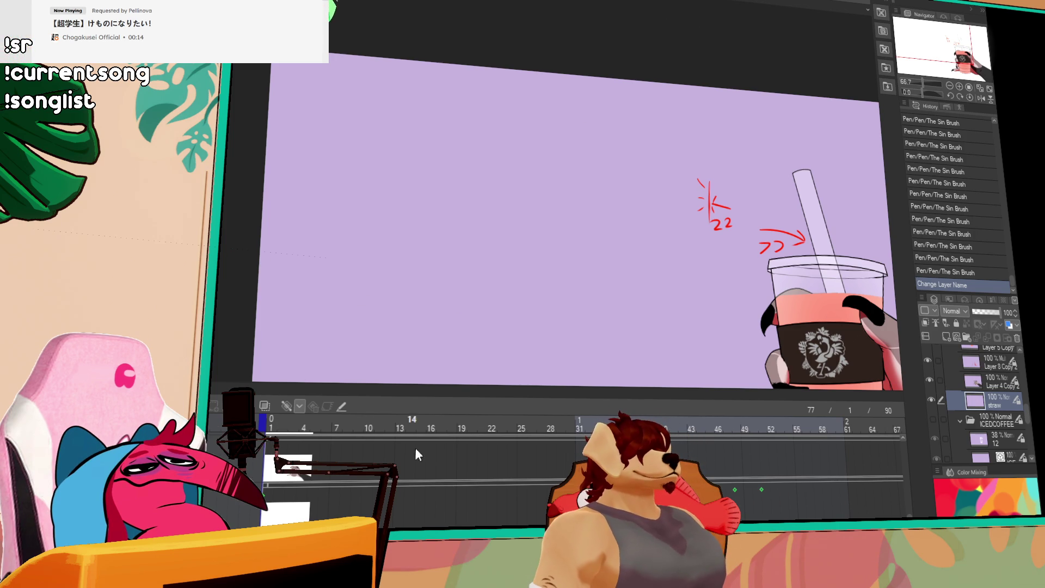
- Enable keyframes on the ALL folder and scrub from frame 30 to preview
{"action": "left_click", "coordinate": [420, 427]}
{"action": "left_click", "coordinate": [586, 429]}
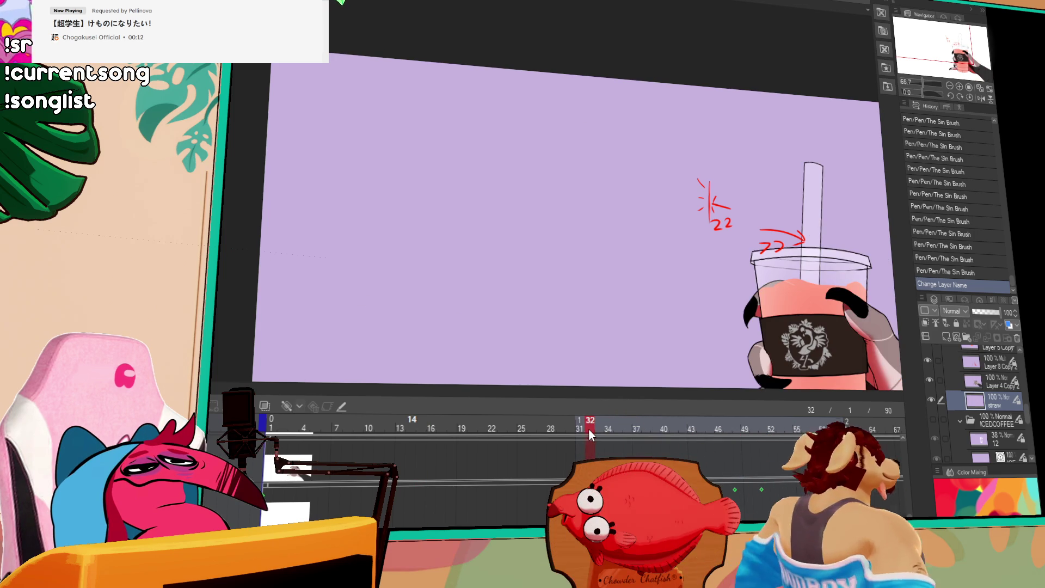
{"action": "scroll", "coordinate": [990, 382], "scroll_direction": "up", "scroll_amount": 10}
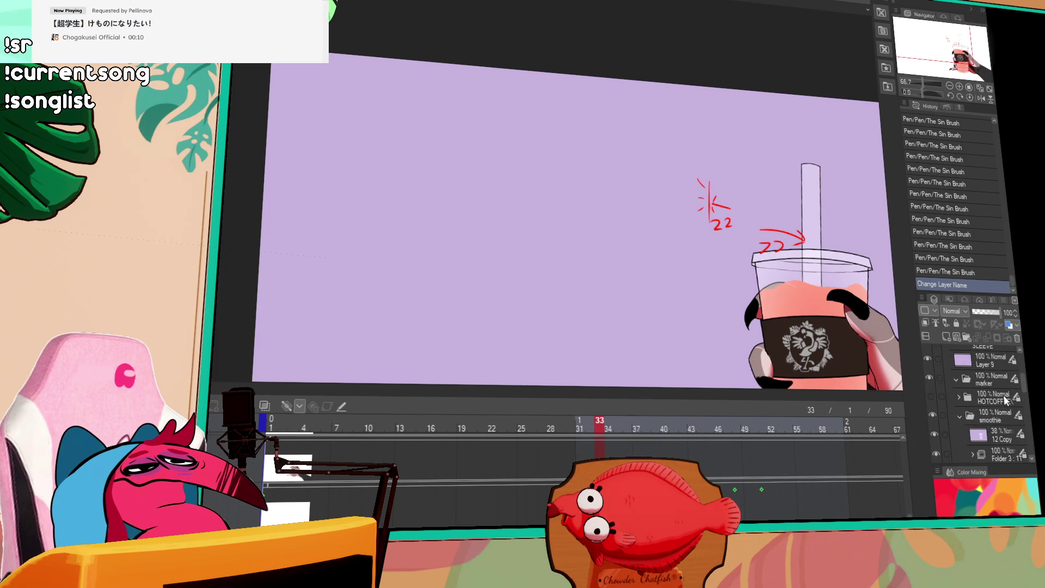
{"action": "left_click", "coordinate": [991, 420]}
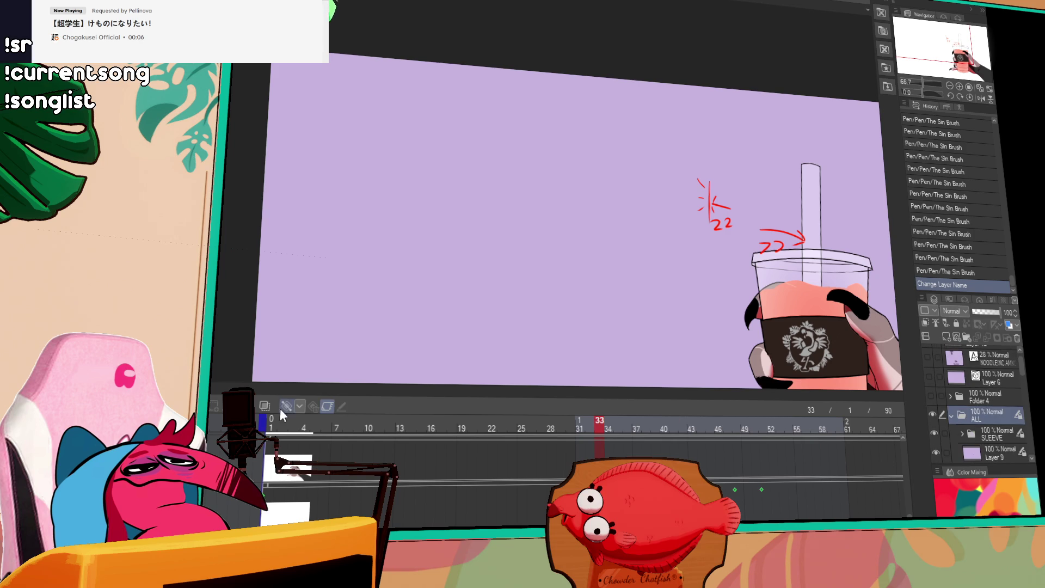
{"action": "left_click", "coordinate": [324, 408]}
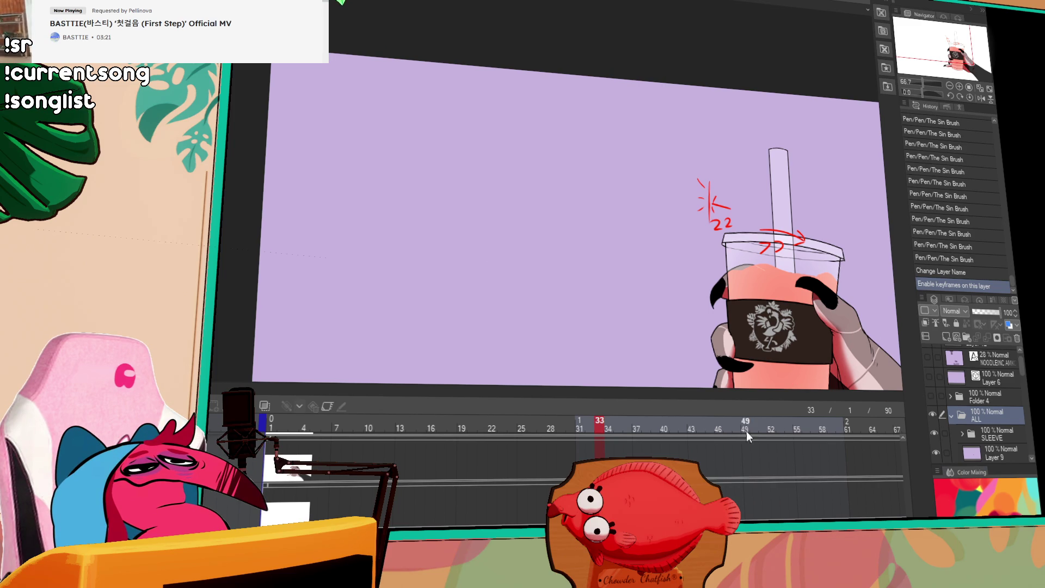
{"action": "left_click", "coordinate": [568, 424]}
{"action": "mouse_move", "coordinate": [568, 427]}
{"action": "left_mouse_down"}
{"action": "mouse_move", "coordinate": [646, 427]}
{"action": "mouse_move", "coordinate": [271, 428]}
{"action": "mouse_move", "coordinate": [674, 440]}
{"action": "left_mouse_up"}
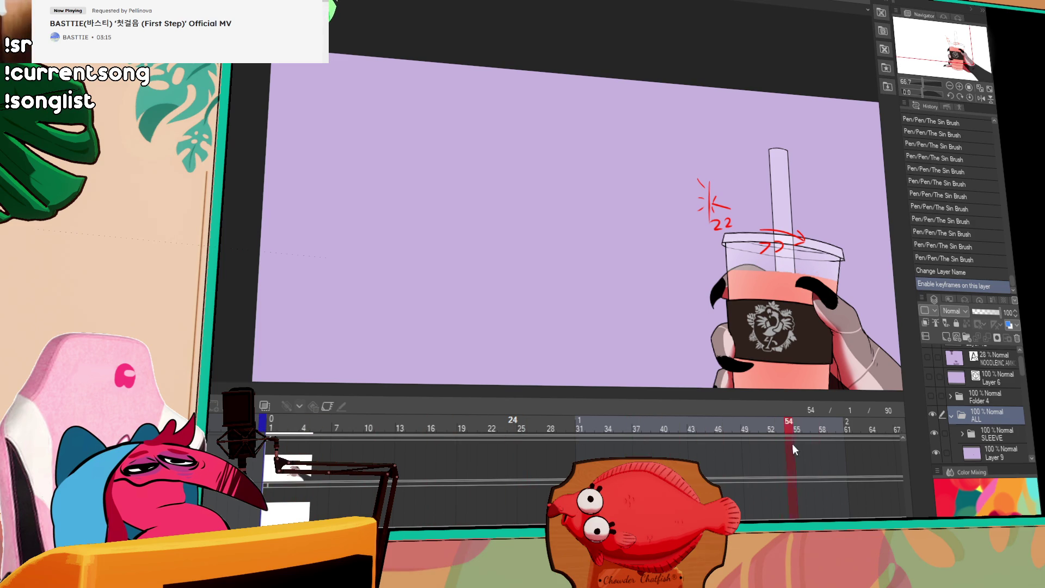
- Enable keyframes on the straw layer and scrub back to frame 24
{"action": "left_click_drag", "start_coordinate": [887, 450], "coordinate": [818, 432]}
{"action": "scroll", "coordinate": [965, 443], "scroll_direction": "down", "scroll_amount": 5}
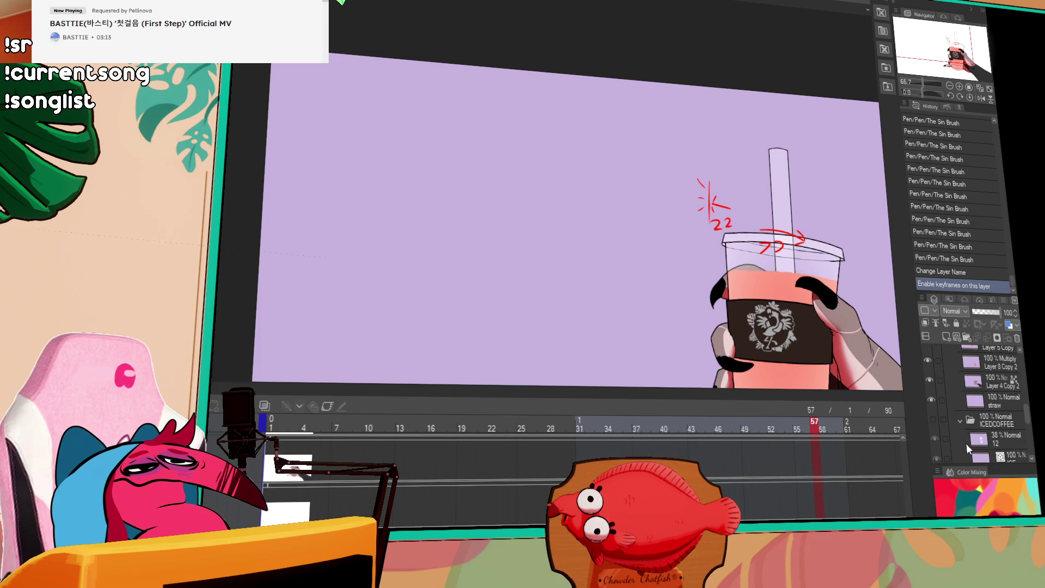
{"action": "scroll", "coordinate": [965, 442], "scroll_direction": "up", "scroll_amount": 2}
{"action": "left_click", "coordinate": [996, 433]}
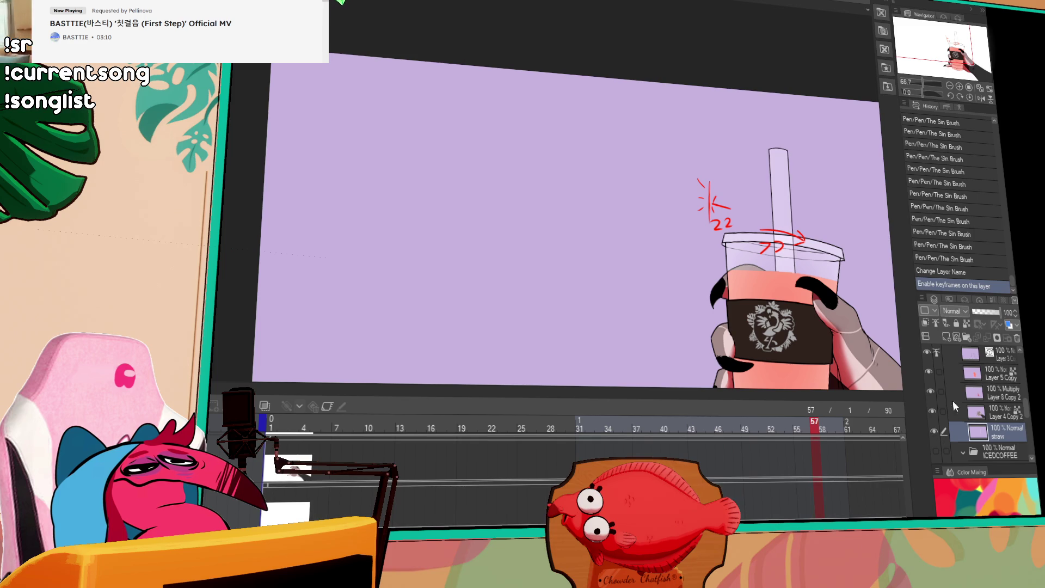
{"action": "left_click", "coordinate": [328, 406]}
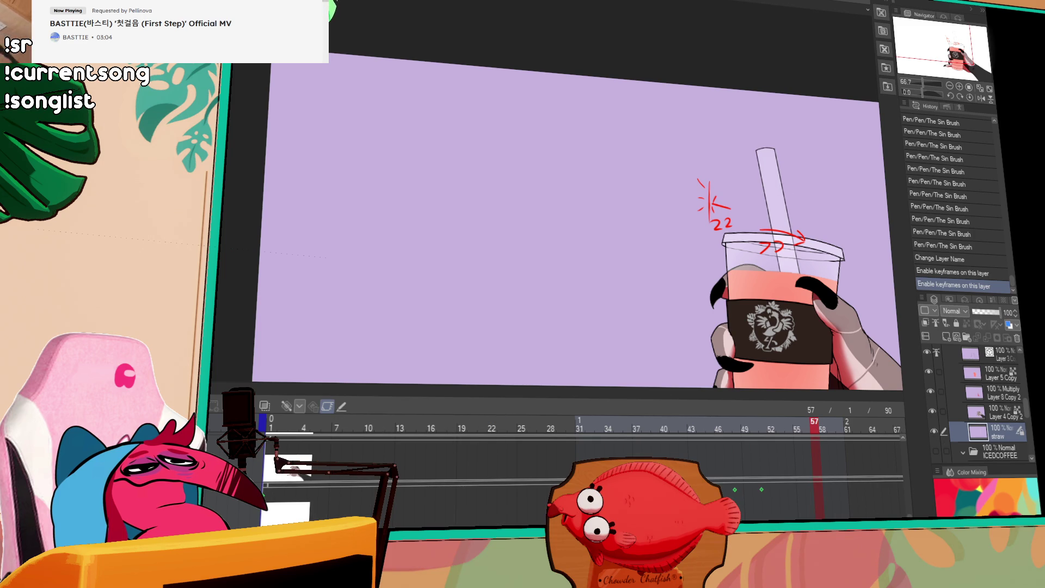
{"action": "mouse_move", "coordinate": [603, 430]}
{"action": "left_mouse_down"}
{"action": "mouse_move", "coordinate": [416, 419]}
{"action": "mouse_move", "coordinate": [529, 431]}
{"action": "mouse_move", "coordinate": [496, 429]}
{"action": "left_mouse_up"}
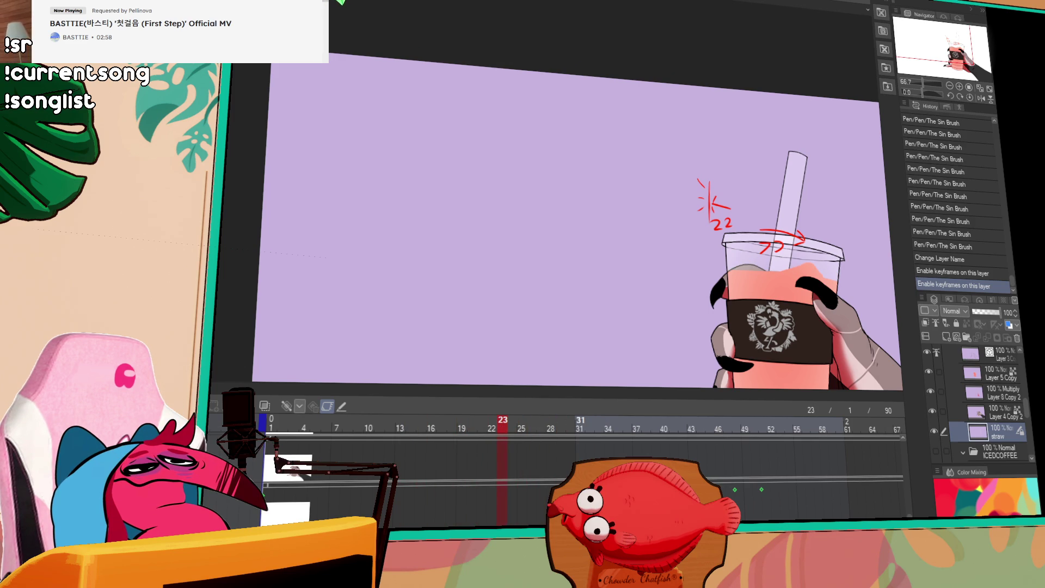
- Move the frame-31 straw keyframe earlier and push another keyframe later to frame 46
{"action": "left_click", "coordinate": [580, 428]}
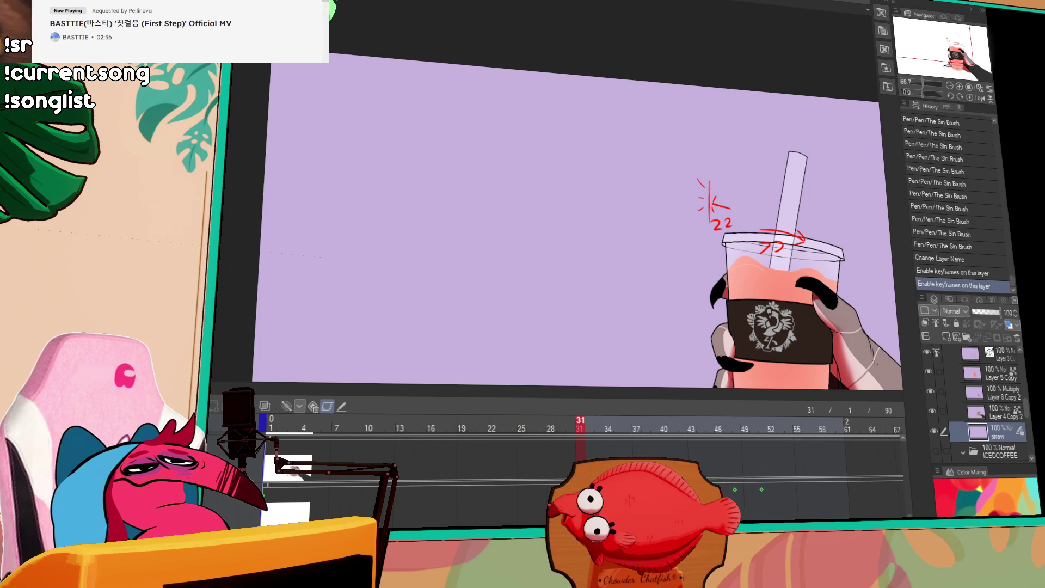
{"action": "left_click_drag", "start_coordinate": [580, 490], "coordinate": [517, 492]}
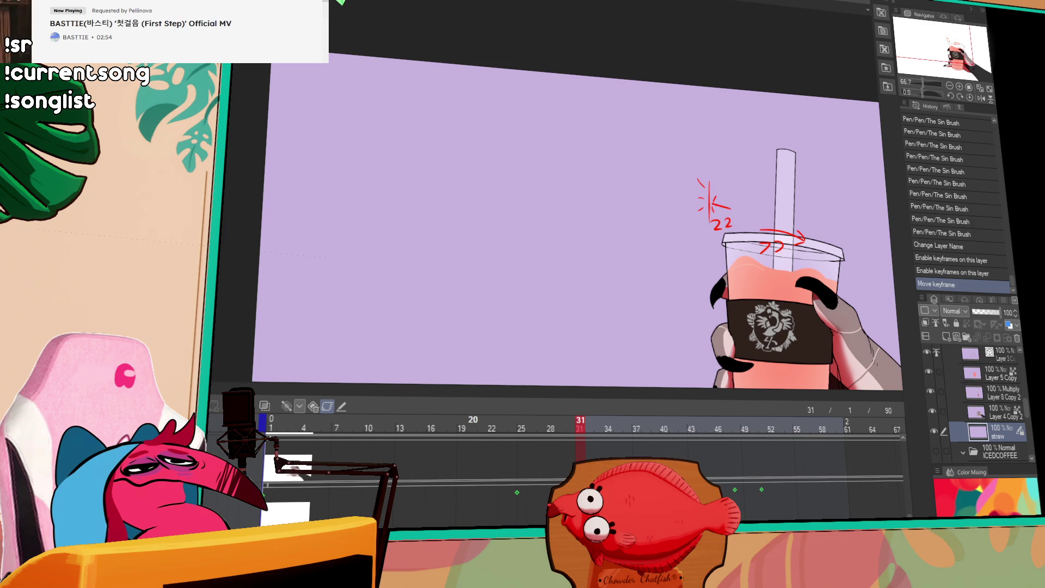
{"action": "left_click_drag", "start_coordinate": [517, 492], "coordinate": [496, 492]}
{"action": "left_click", "coordinate": [637, 428]}
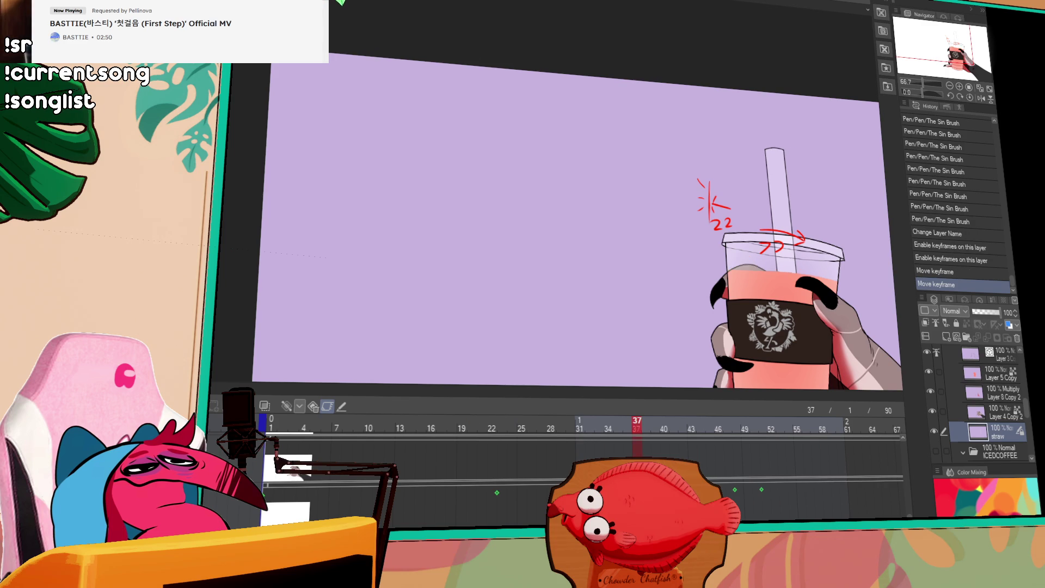
{"action": "left_click_drag", "start_coordinate": [687, 426], "coordinate": [721, 427]}
{"action": "scroll", "coordinate": [582, 463], "scroll_direction": "right", "scroll_amount": 3}
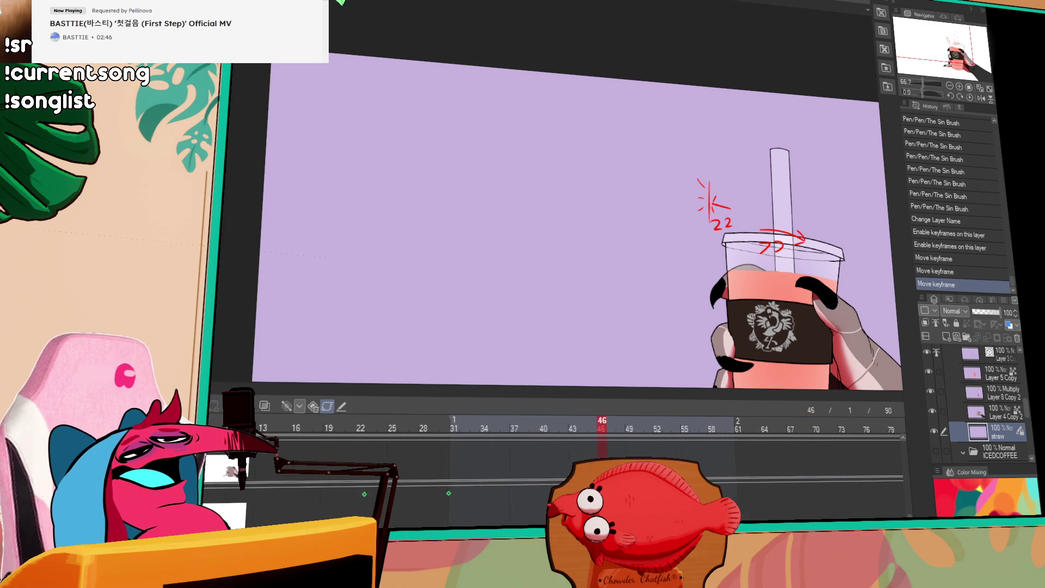
{"action": "scroll", "coordinate": [582, 462], "scroll_direction": "right", "scroll_amount": 4}
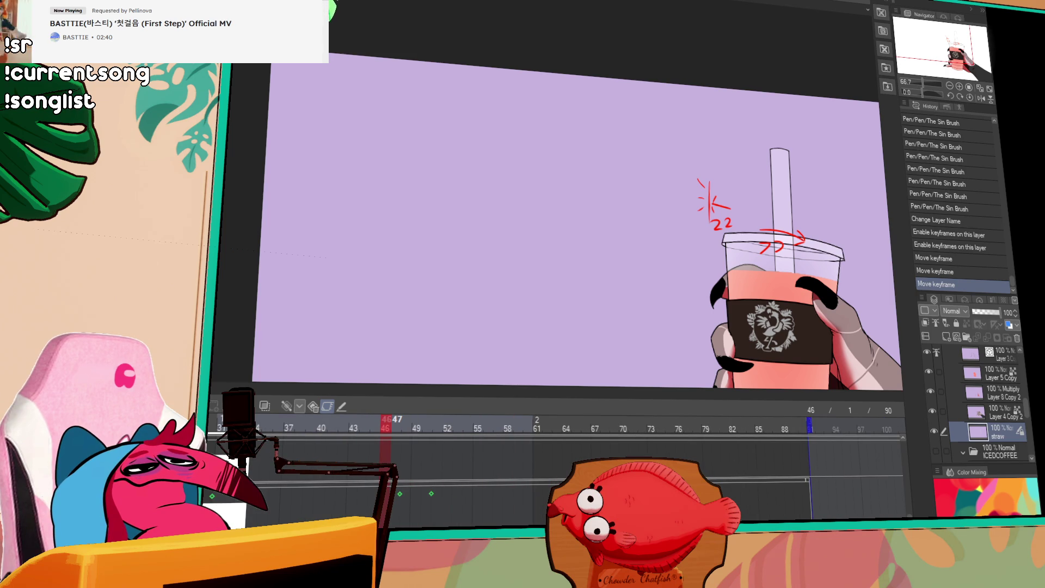
- Reposition the later straw keyframes, nudge one slightly earlier, and review through frame 44
{"action": "left_click_drag", "start_coordinate": [400, 494], "coordinate": [689, 494]}
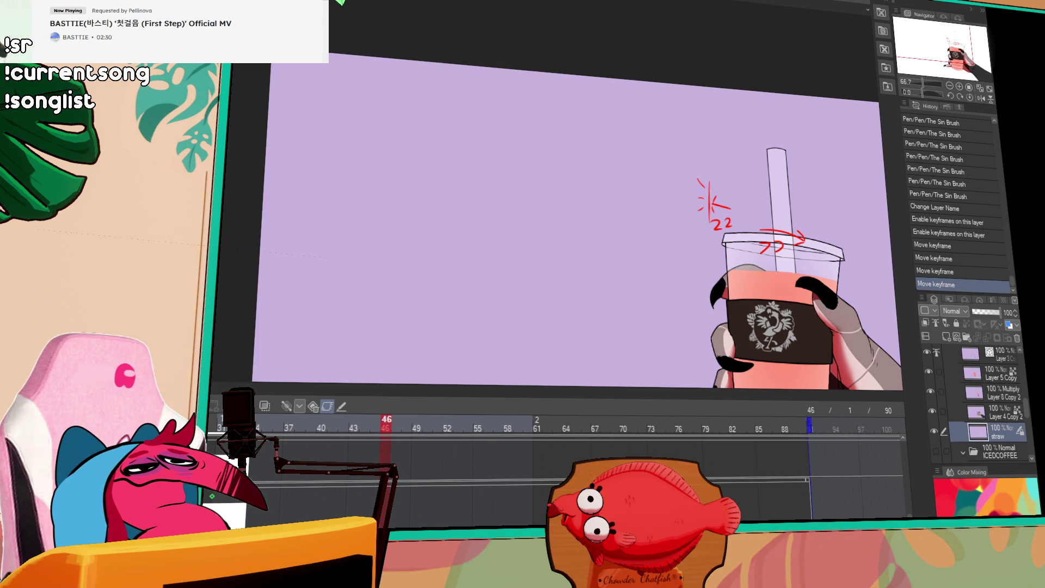
{"action": "scroll", "coordinate": [544, 462], "scroll_direction": "left", "scroll_amount": 10}
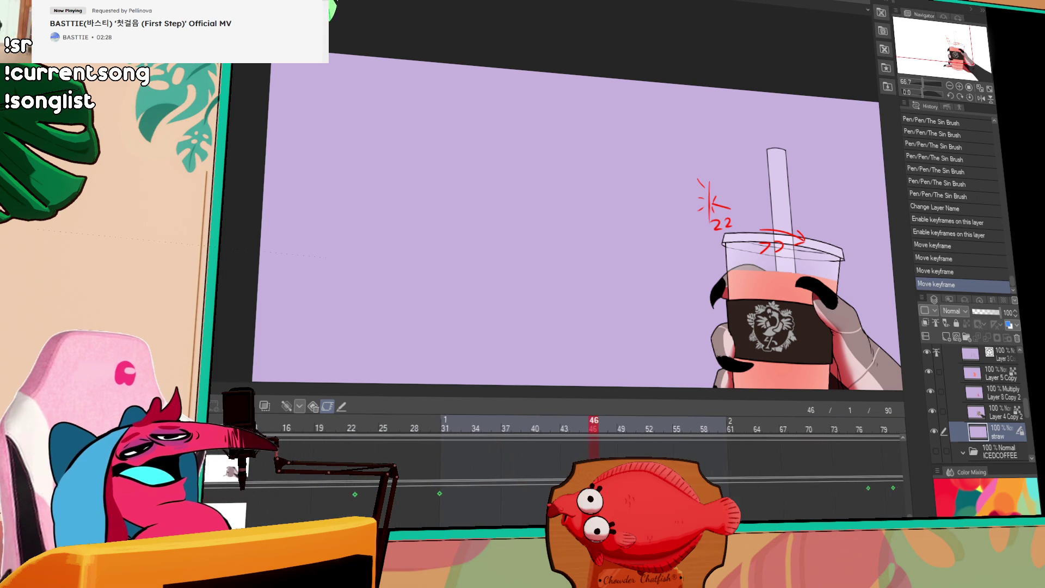
{"action": "left_click_drag", "start_coordinate": [465, 417], "coordinate": [662, 426]}
{"action": "scroll", "coordinate": [501, 455], "scroll_direction": "left", "scroll_amount": 3}
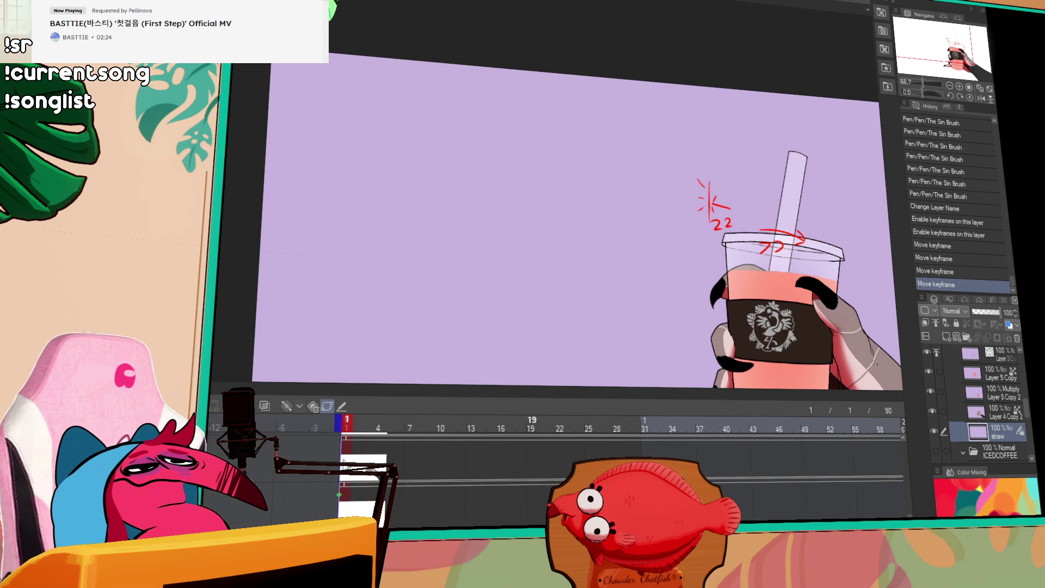
{"action": "left_click", "coordinate": [541, 428]}
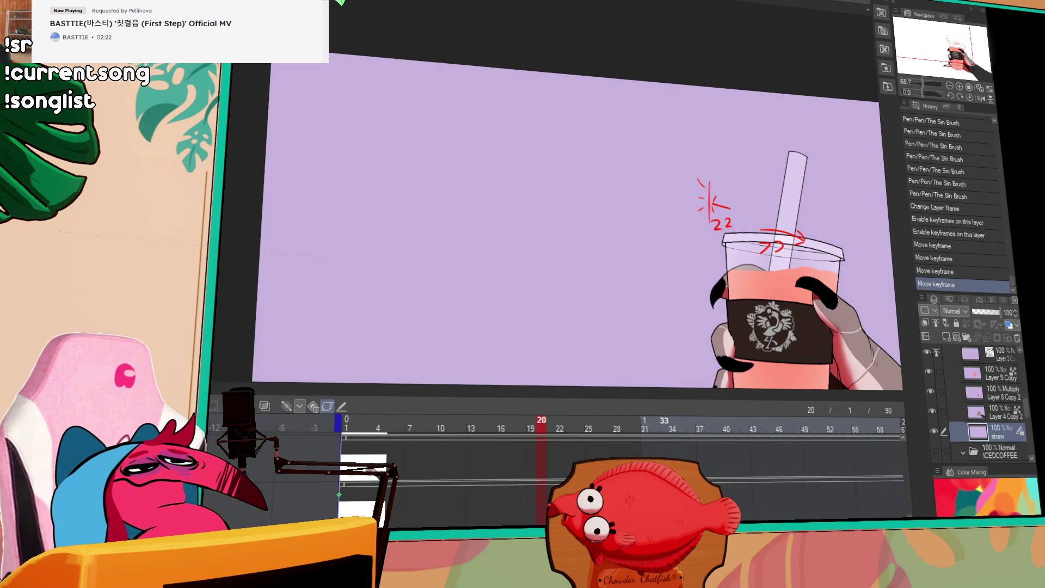
{"action": "left_click", "coordinate": [644, 428]}
{"action": "left_click_drag", "start_coordinate": [636, 446], "coordinate": [608, 446]}
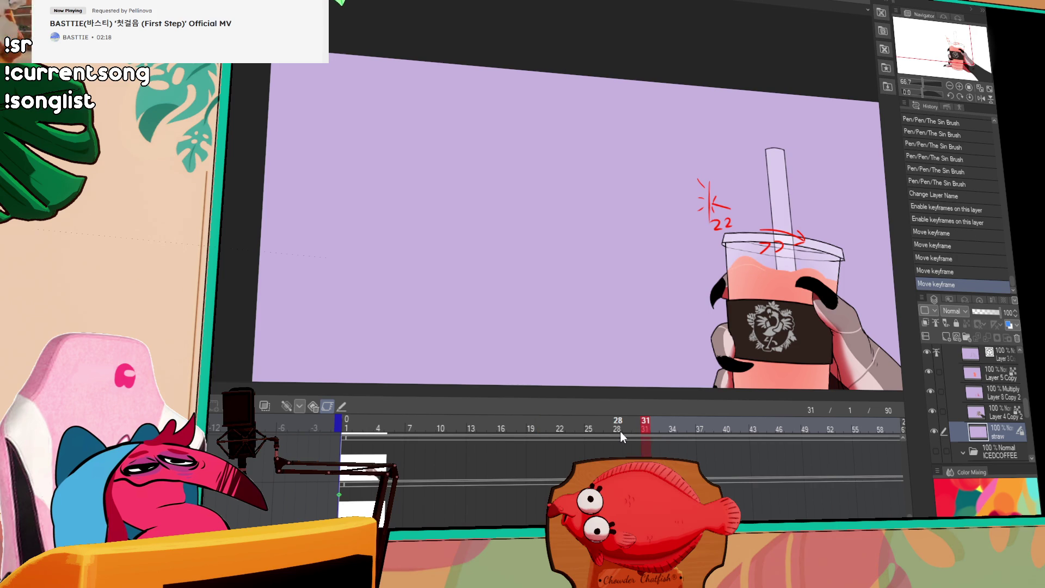
{"action": "mouse_move", "coordinate": [546, 429]}
{"action": "left_mouse_down"}
{"action": "mouse_move", "coordinate": [894, 452]}
{"action": "mouse_move", "coordinate": [626, 452]}
{"action": "mouse_move", "coordinate": [700, 452]}
{"action": "left_mouse_up"}
- Rotate the straw layer with the transform handles at frame 37
{"action": "left_click", "coordinate": [532, 120]}
{"action": "left_click_drag", "start_coordinate": [661, 72], "coordinate": [713, 76]}
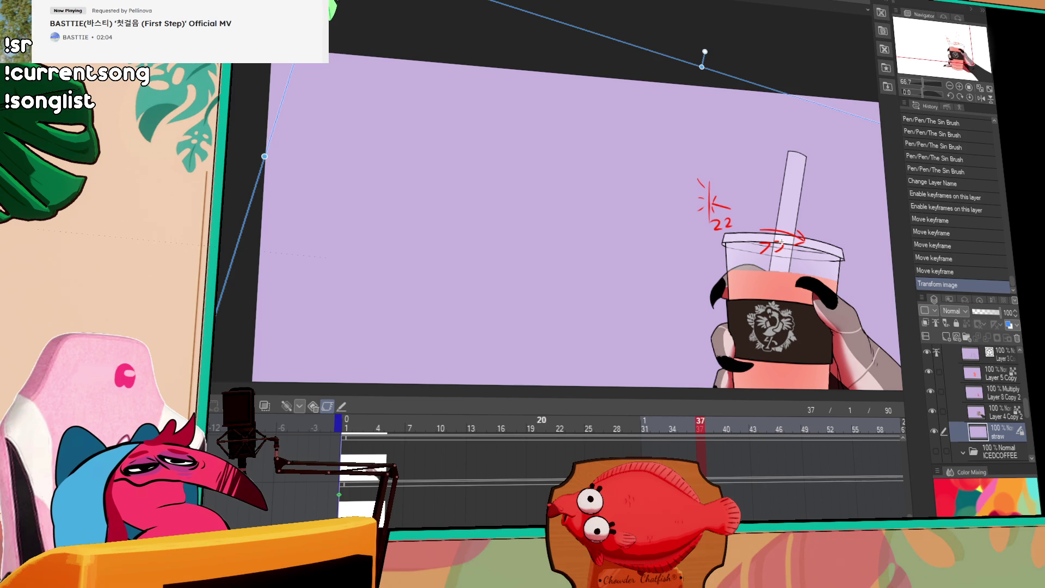
{"action": "scroll", "coordinate": [555, 462], "scroll_direction": "right", "scroll_amount": 5}
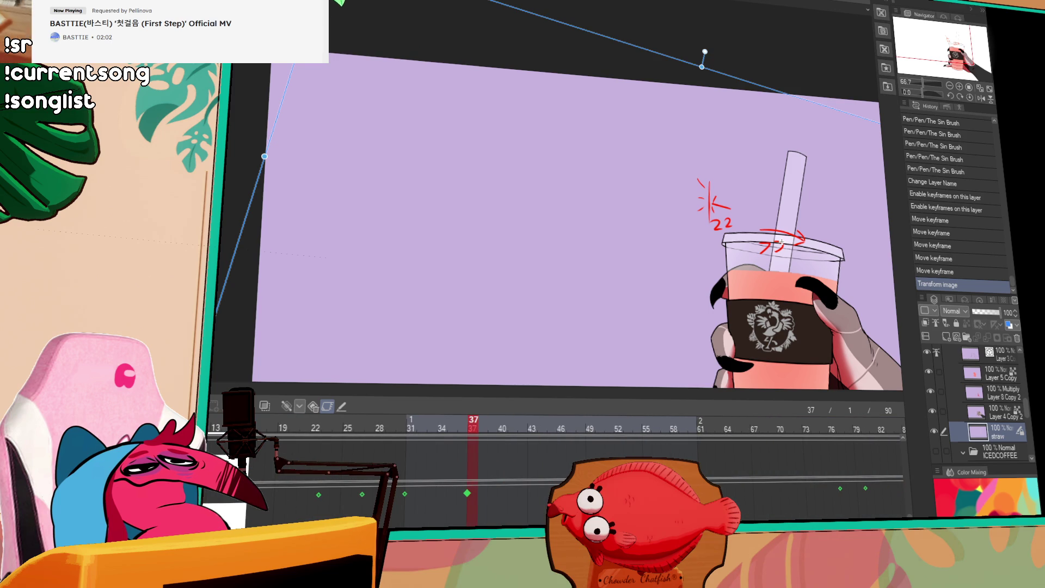
{"action": "scroll", "coordinate": [1007, 406], "scroll_direction": "up", "scroll_amount": 3}
- Enable keyframes on the ALL folder and play the animation from frame 36
{"action": "left_click", "coordinate": [990, 372]}
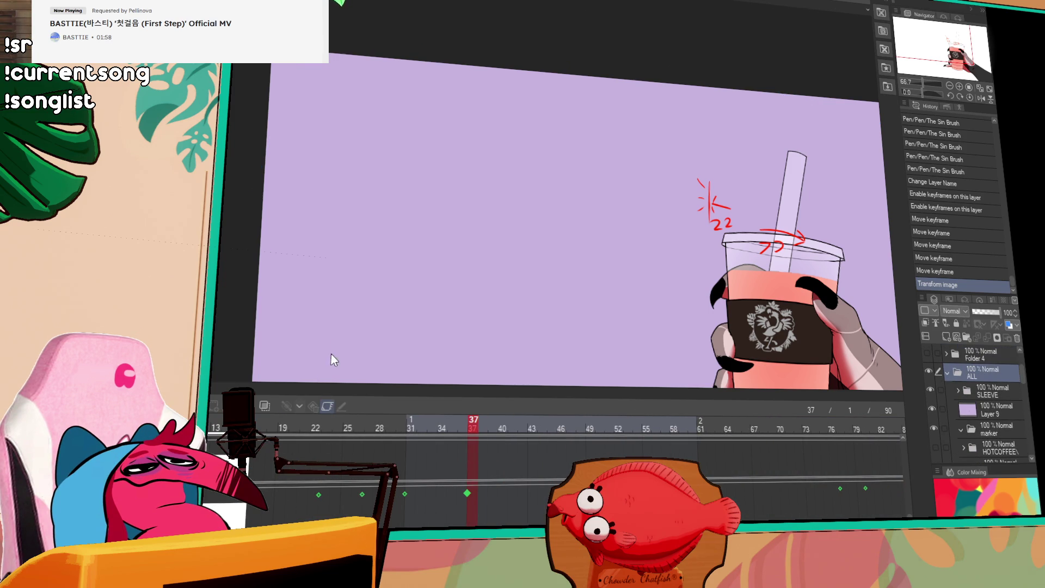
{"action": "key", "text": "k"}
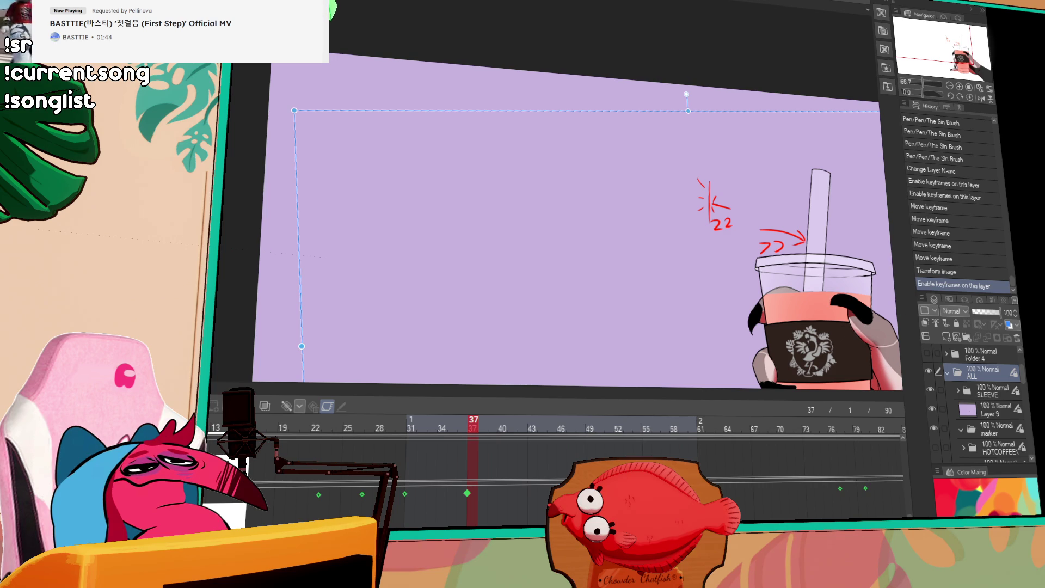
{"action": "left_click", "coordinate": [463, 423]}
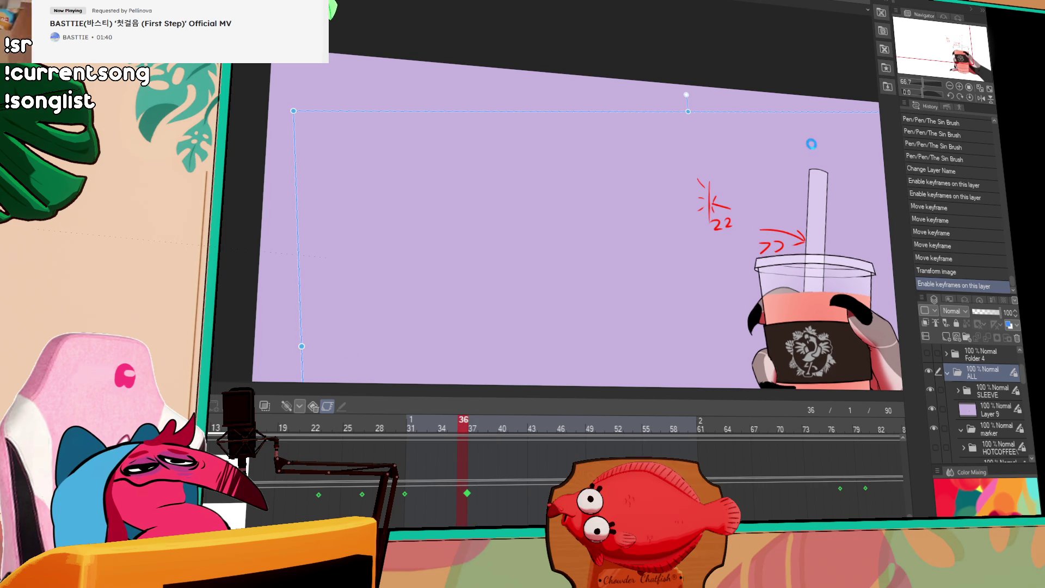
{"action": "key", "text": "space"}
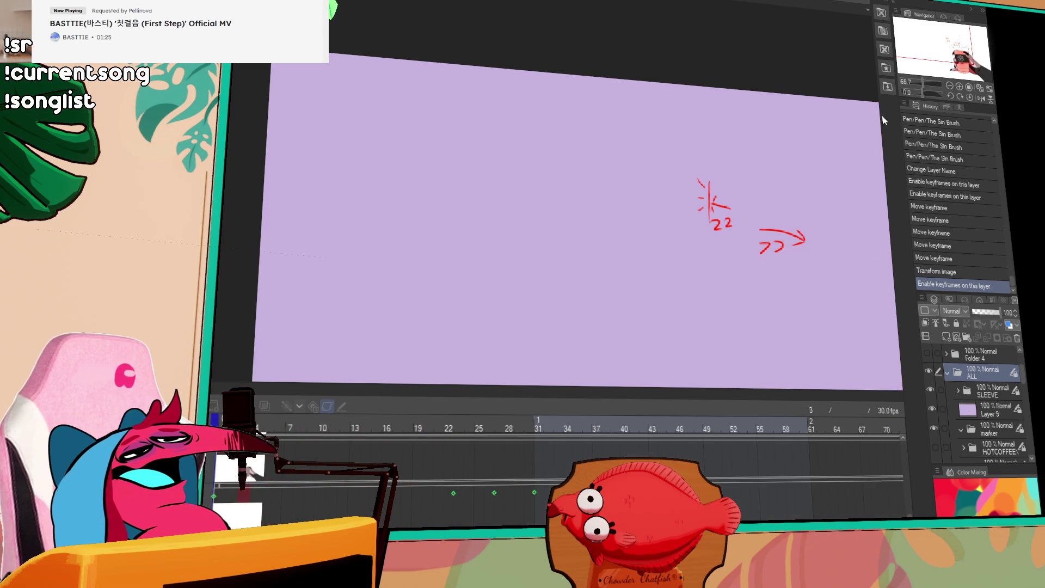
{"action": "left_click", "coordinate": [949, 47]}
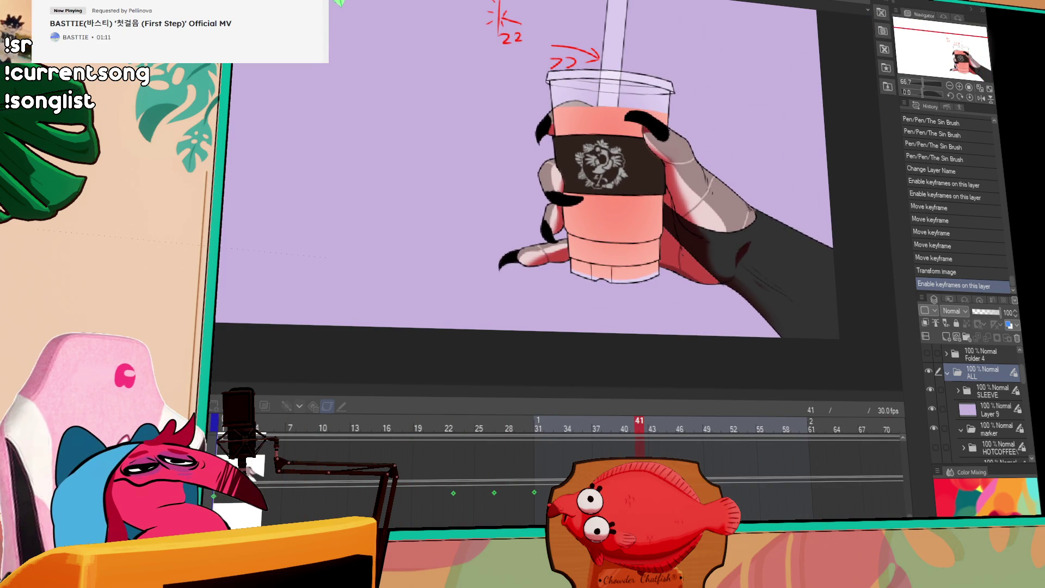
- Stop playback, go to frame 39, and select the straw layer in the ICEDCOFFEE folder
{"action": "key", "text": "space"}
{"action": "scroll", "coordinate": [555, 462], "scroll_direction": "right", "scroll_amount": 3}
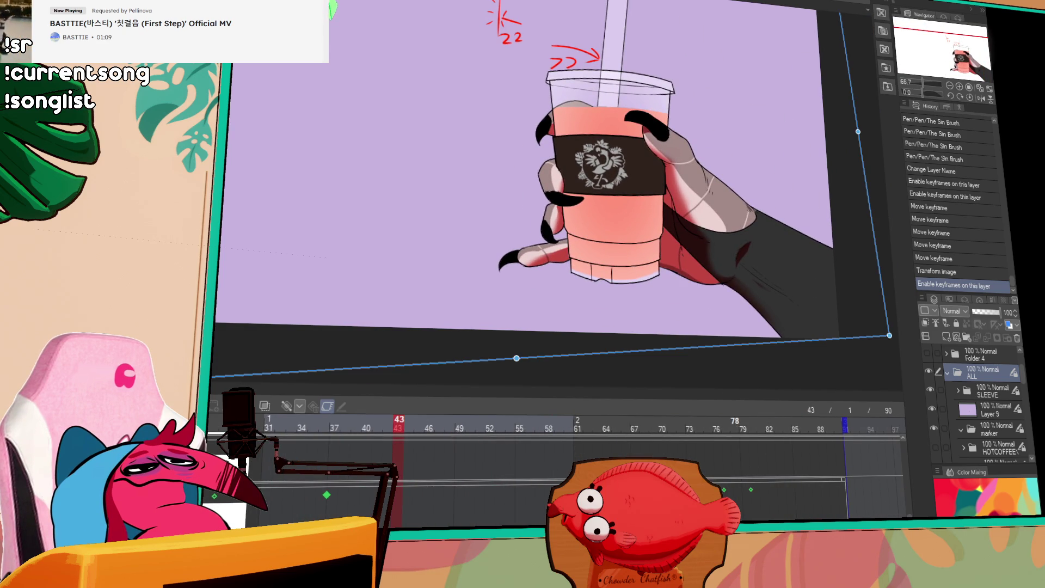
{"action": "left_click", "coordinate": [353, 426]}
{"action": "left_click", "coordinate": [338, 428]}
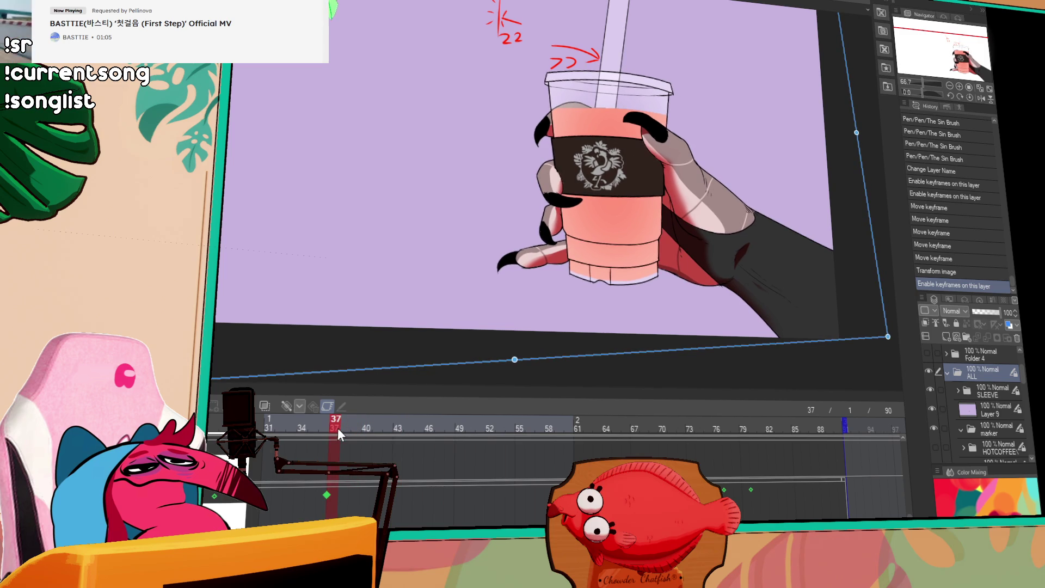
{"action": "left_click", "coordinate": [351, 425]}
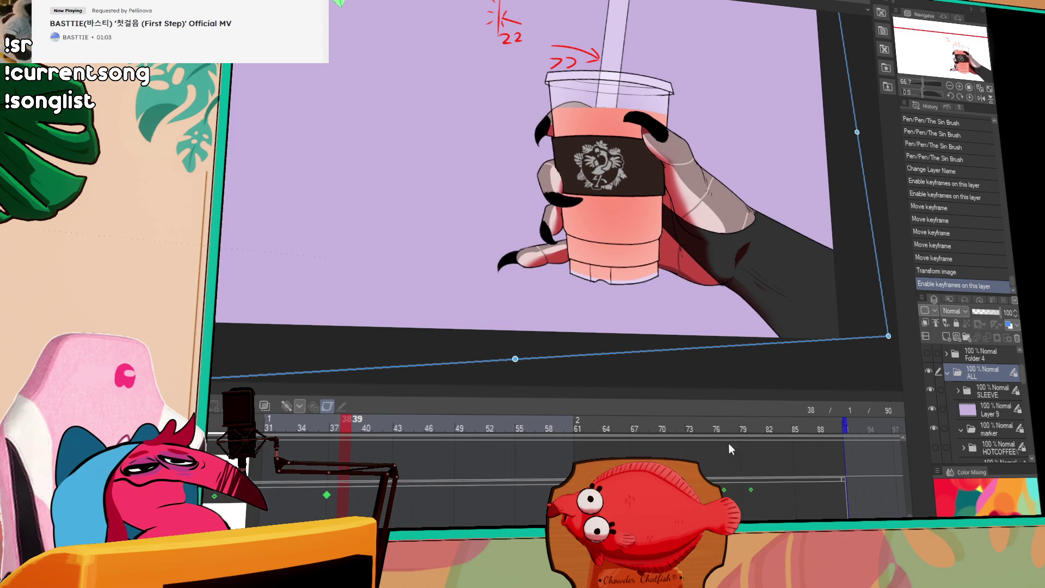
{"action": "scroll", "coordinate": [986, 397], "scroll_direction": "down", "scroll_amount": 5}
{"action": "left_click", "coordinate": [999, 388]}
{"action": "left_click", "coordinate": [993, 374]}
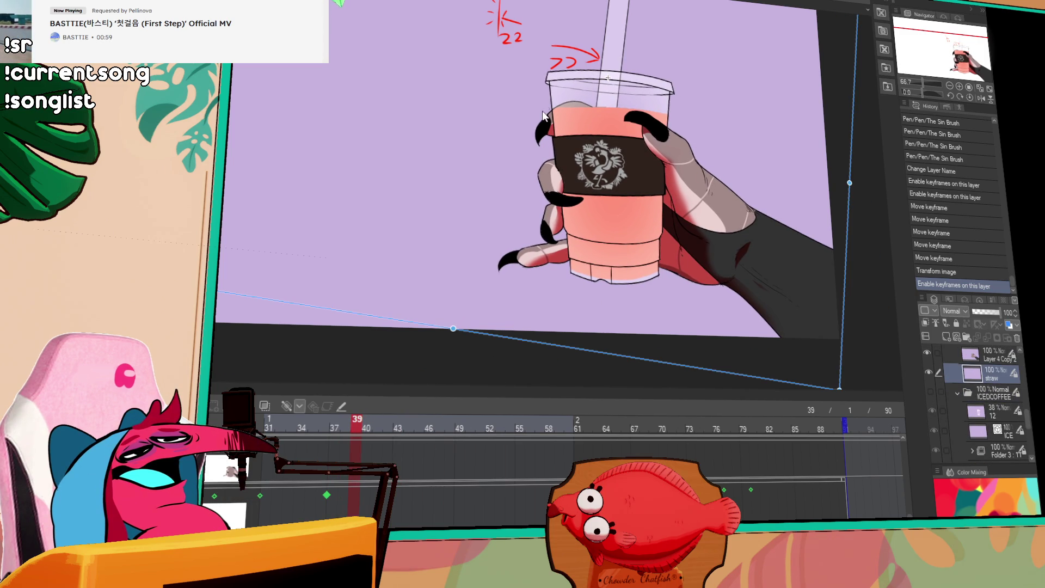
- Undo a trial straw rotation and enable keyframes on the whole cup folder
{"action": "scroll", "coordinate": [543, 171], "scroll_direction": "up", "scroll_amount": 3}
{"action": "left_click_drag", "start_coordinate": [514, 49], "coordinate": [515, 48]}
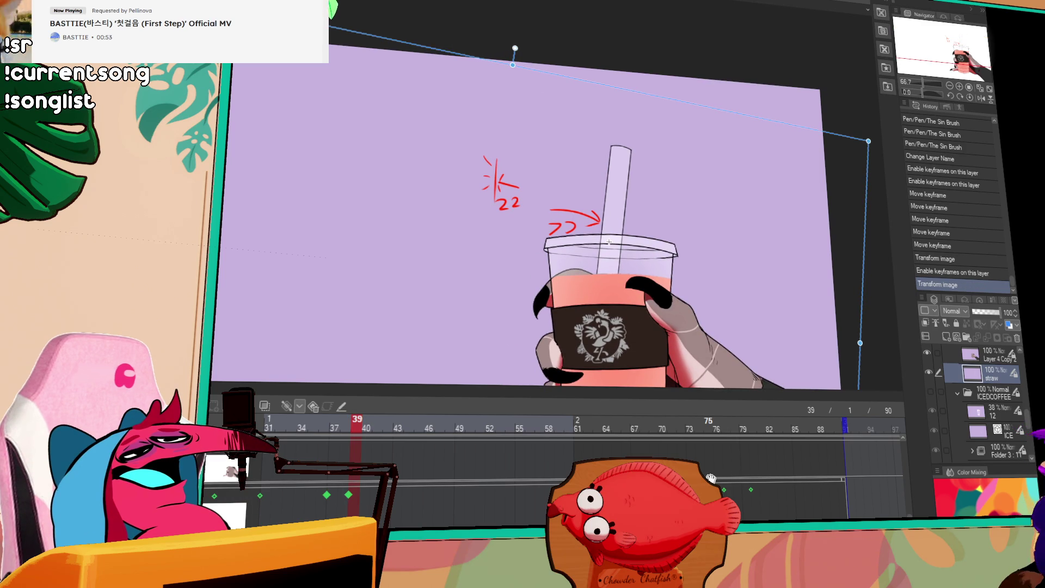
{"action": "key", "text": "ctrl+z"}
{"action": "scroll", "coordinate": [966, 391], "scroll_direction": "down", "scroll_amount": 3}
{"action": "scroll", "coordinate": [966, 390], "scroll_direction": "up", "scroll_amount": 5}
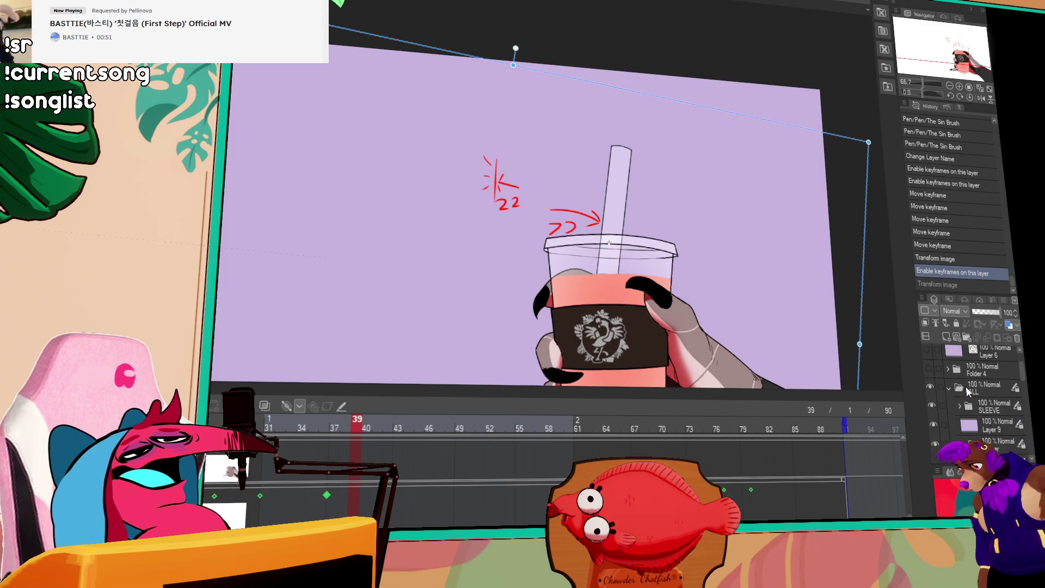
{"action": "left_click", "coordinate": [979, 388]}
{"action": "left_click", "coordinate": [325, 406]}
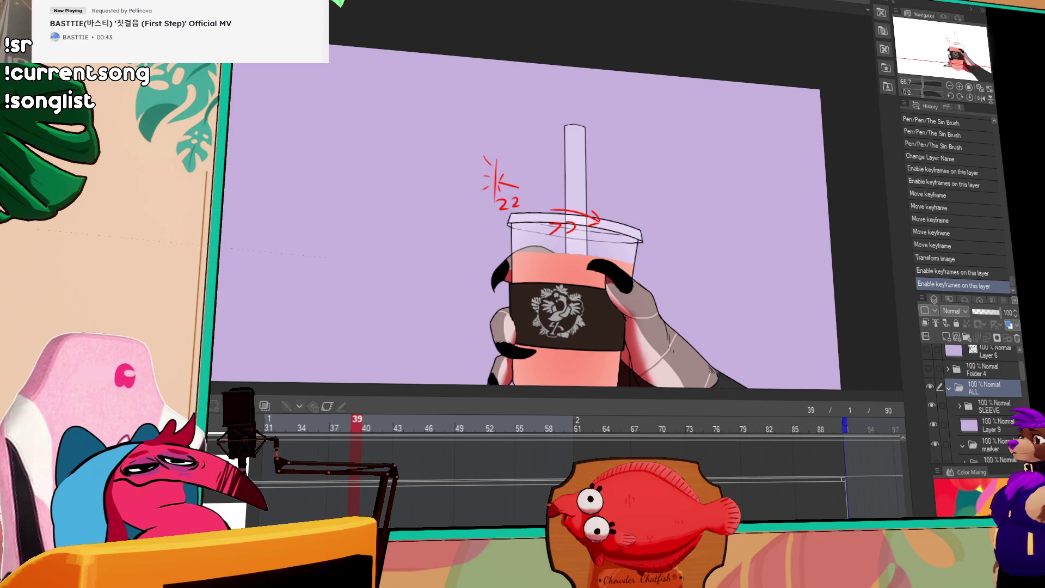
- Tilt the straw slightly inside the cup and move its frame-39 keyframes to frame 41
{"action": "left_click", "coordinate": [996, 451]}
{"action": "left_click", "coordinate": [326, 406]}
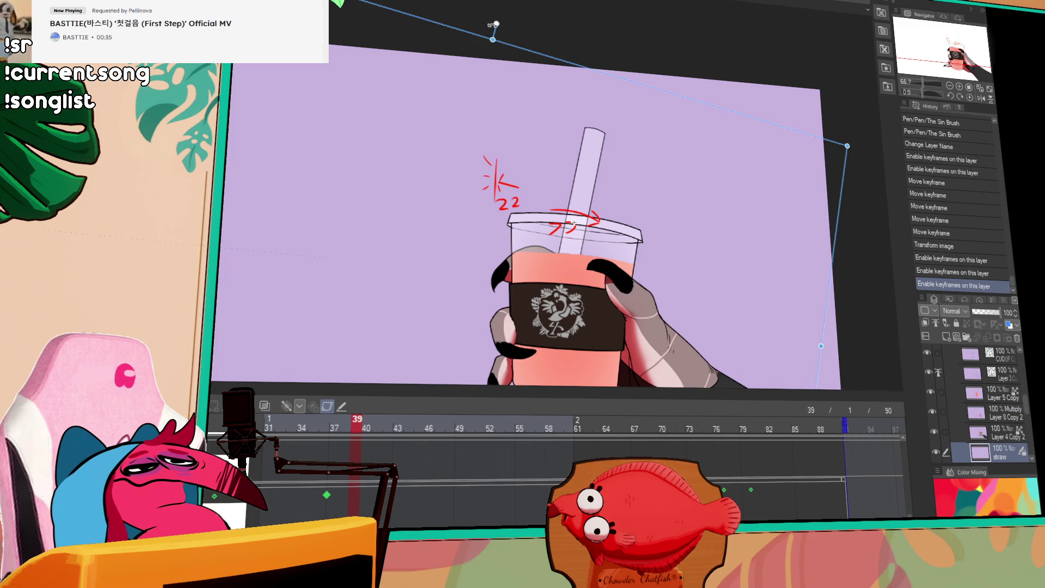
{"action": "left_click_drag", "start_coordinate": [495, 24], "coordinate": [499, 33]}
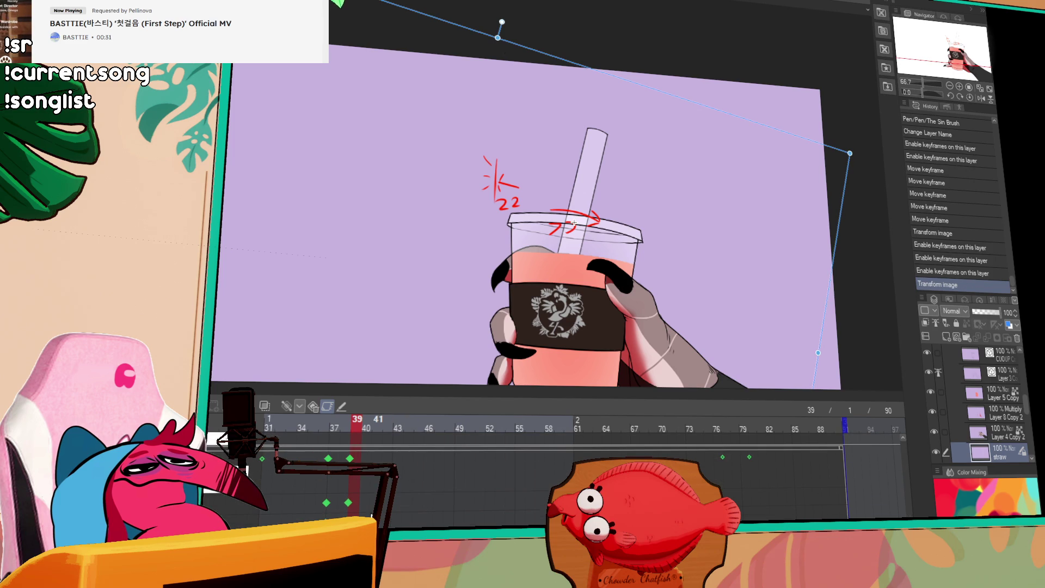
{"action": "scroll", "coordinate": [1006, 406], "scroll_direction": "up", "scroll_amount": 5}
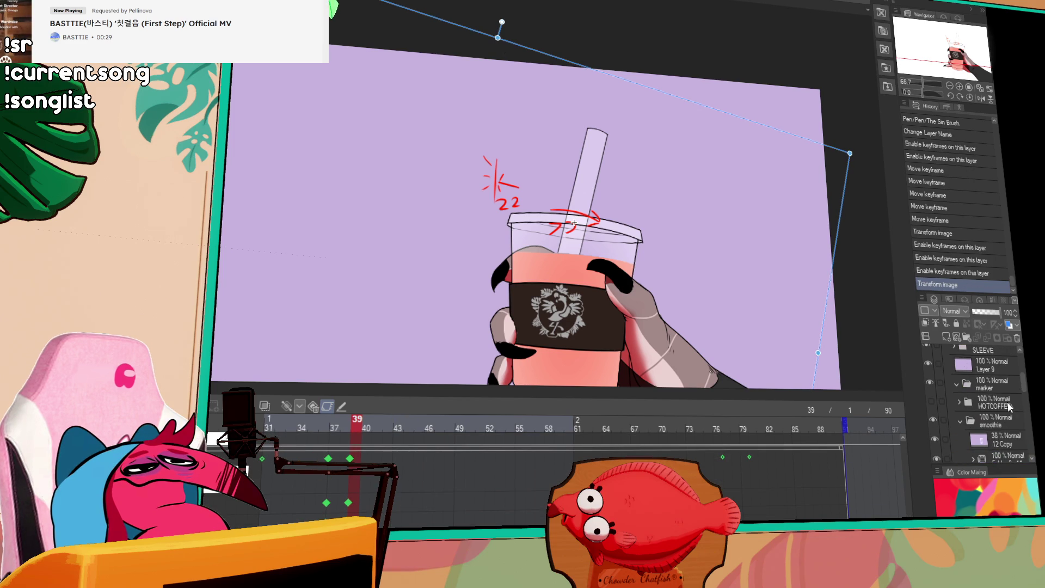
{"action": "scroll", "coordinate": [999, 442], "scroll_direction": "down", "scroll_amount": 3}
{"action": "left_click_drag", "start_coordinate": [351, 459], "coordinate": [372, 458]}
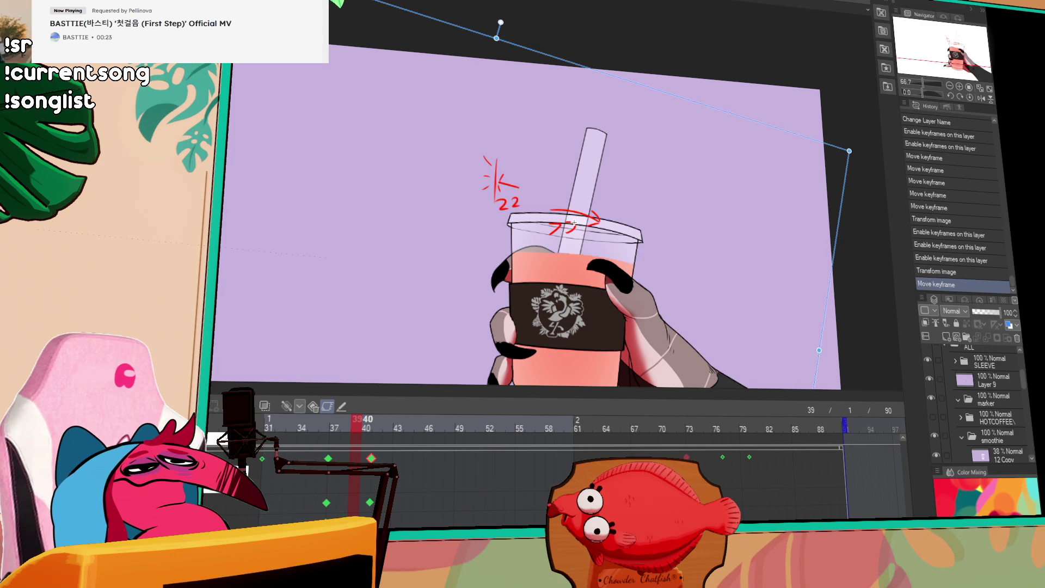
{"action": "left_click", "coordinate": [698, 459]}
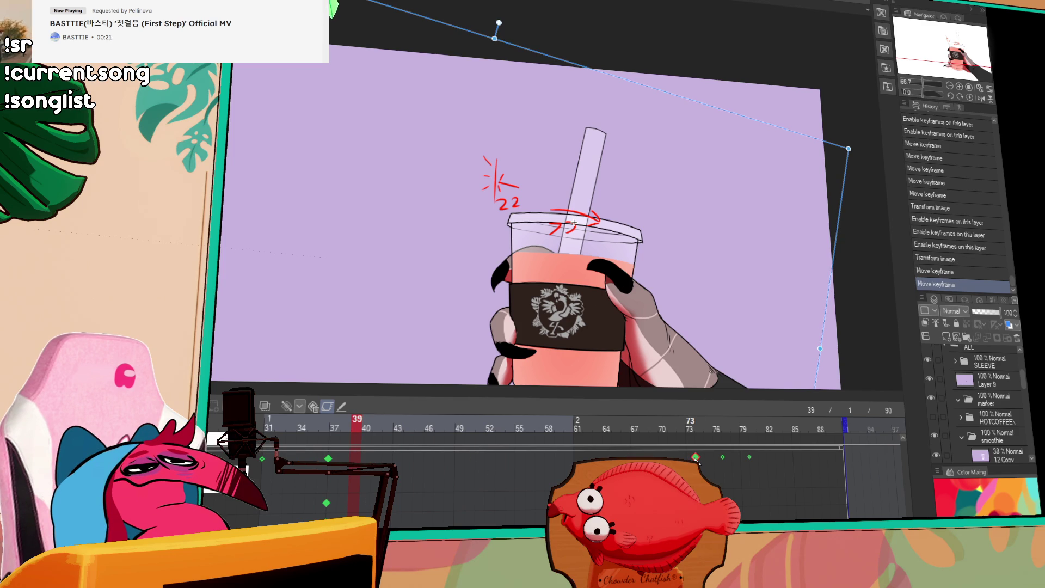
- Move the straw keyframe from frame 73 to 76, then play the cup animation
{"action": "mouse_move", "coordinate": [696, 457]}
{"action": "left_mouse_down"}
{"action": "mouse_move", "coordinate": [709, 459]}
{"action": "mouse_move", "coordinate": [722, 432]}
{"action": "mouse_move", "coordinate": [699, 431]}
{"action": "mouse_move", "coordinate": [713, 457]}
{"action": "mouse_move", "coordinate": [726, 428]}
{"action": "mouse_move", "coordinate": [753, 435]}
{"action": "mouse_move", "coordinate": [716, 436]}
{"action": "mouse_move", "coordinate": [743, 436]}
{"action": "mouse_move", "coordinate": [723, 440]}
{"action": "mouse_move", "coordinate": [740, 455]}
{"action": "left_mouse_up"}
{"action": "left_click", "coordinate": [750, 458]}
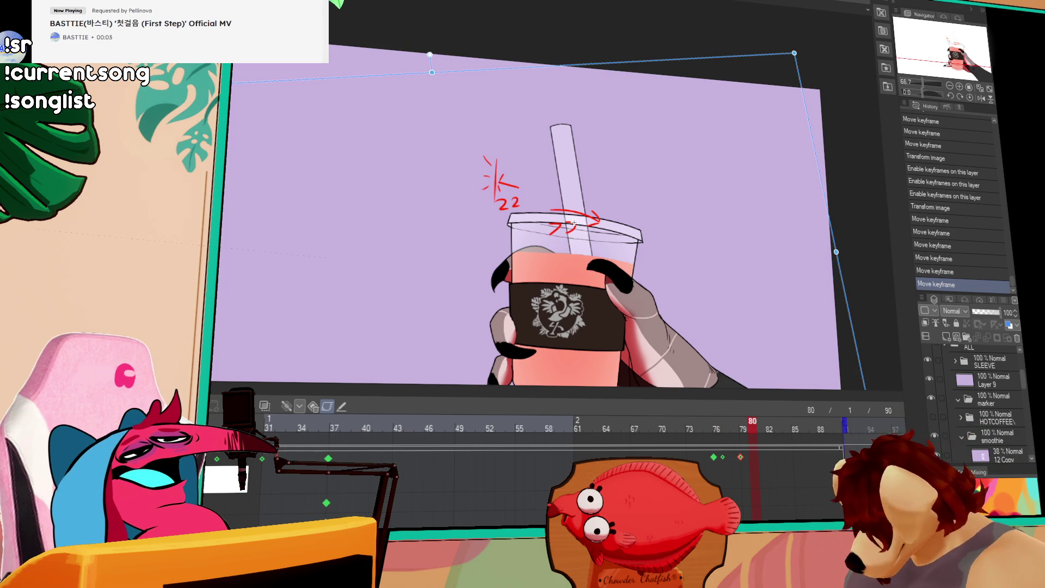
{"action": "key", "text": "space"}
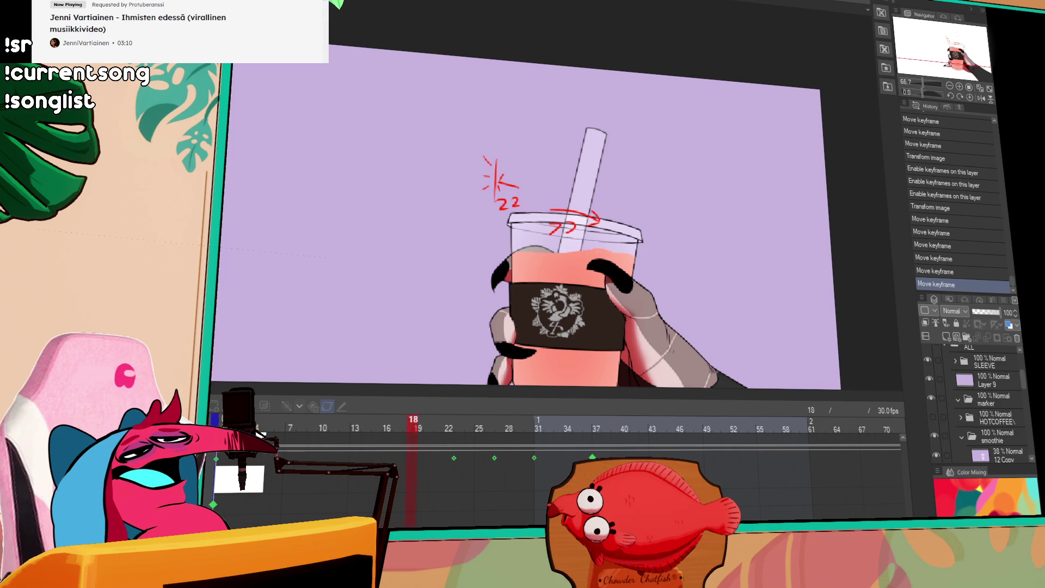
{"action": "key", "text": "Return"}
{"action": "scroll", "coordinate": [1016, 411], "scroll_direction": "up", "scroll_amount": 3}
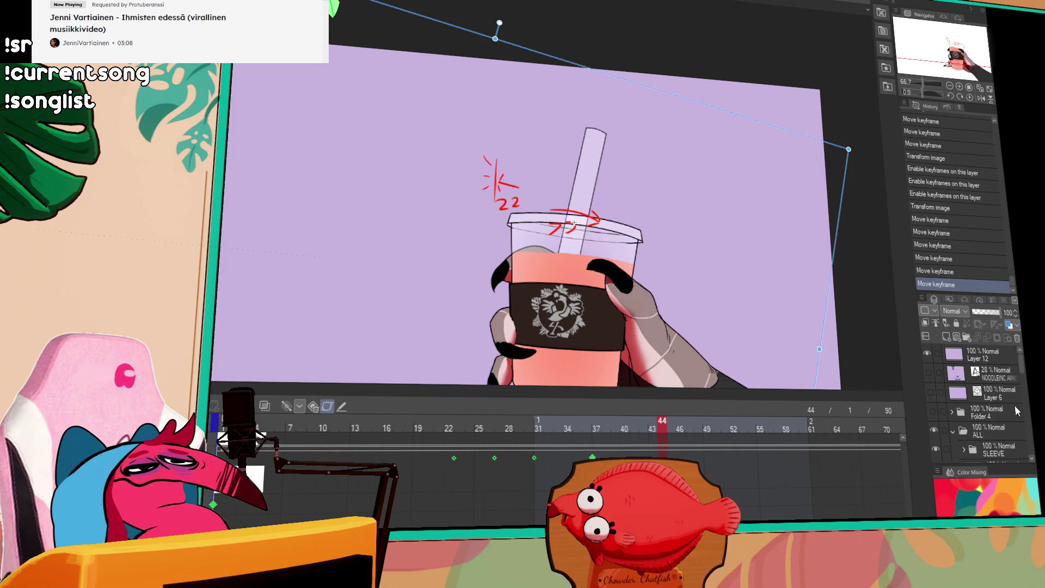
- Enable keyframes on the ALL folder, replay from frame 41, and hide Layer 12's red notes
{"action": "left_click", "coordinate": [999, 428]}
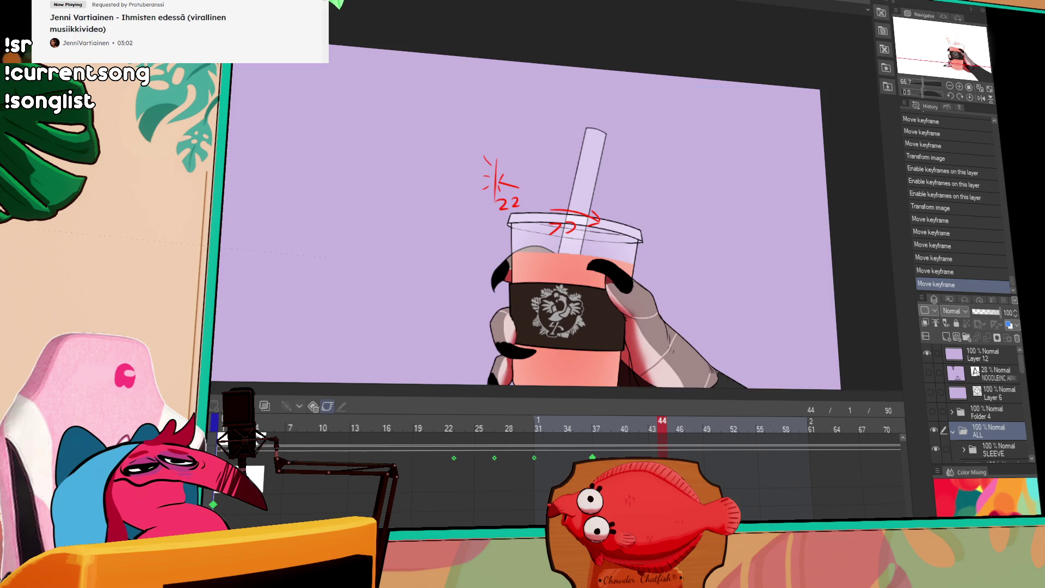
{"action": "key", "text": "ctrl+t"}
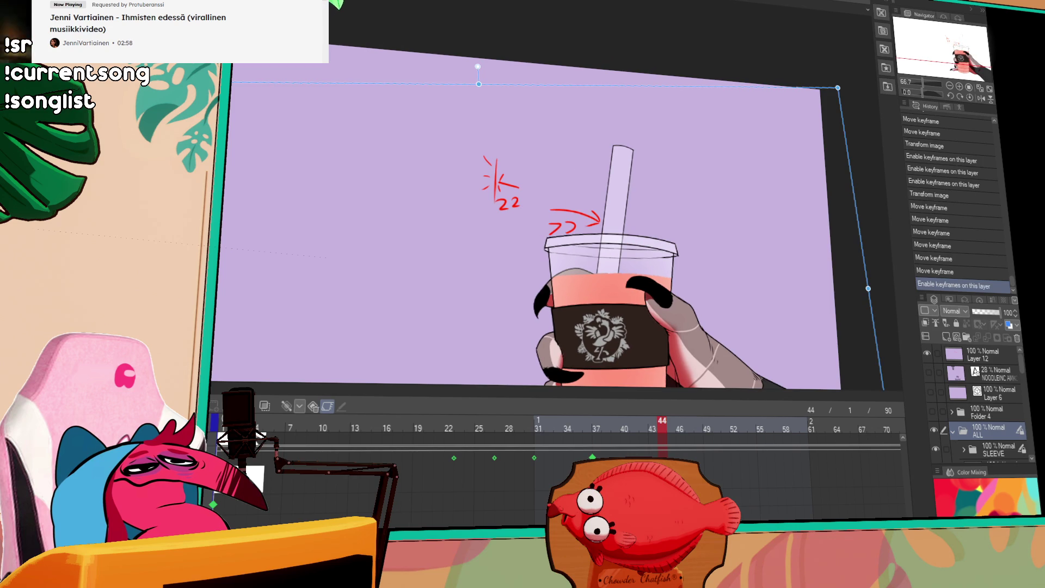
{"action": "key", "text": "Left"}
{"action": "key", "text": "Left"}
{"action": "key", "text": "Left"}
{"action": "key", "text": "space"}
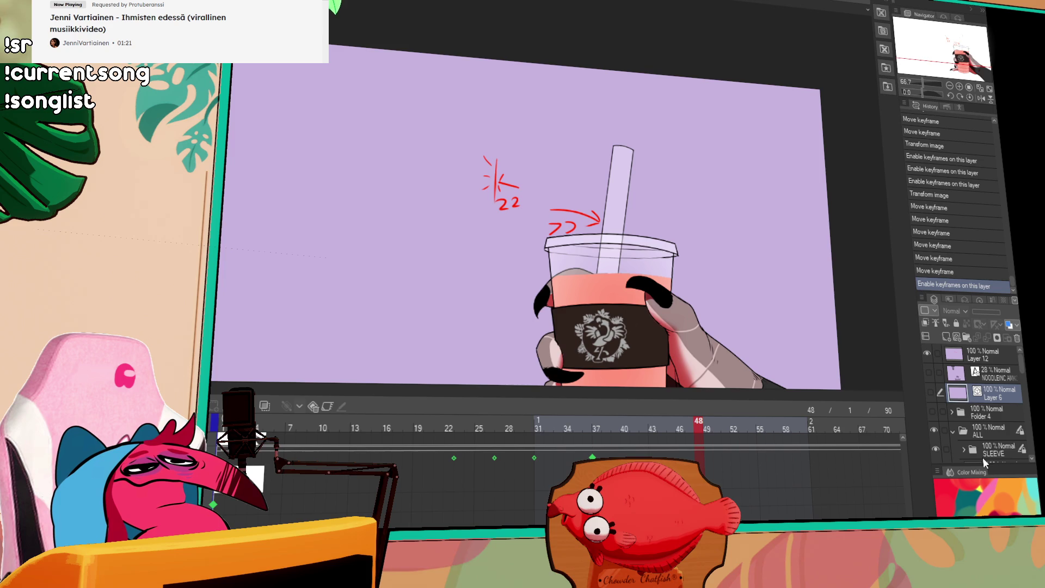
{"action": "left_click", "coordinate": [927, 353]}
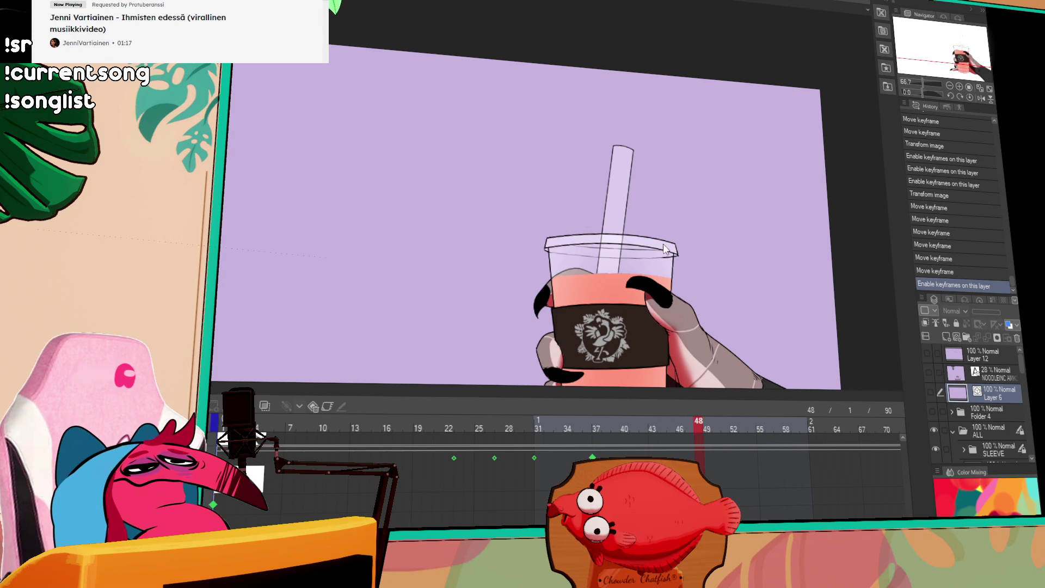
- View the muscular character page full-screen, then switch to the rabbit bakers document
{"action": "key", "text": "ctrl+Tab"}
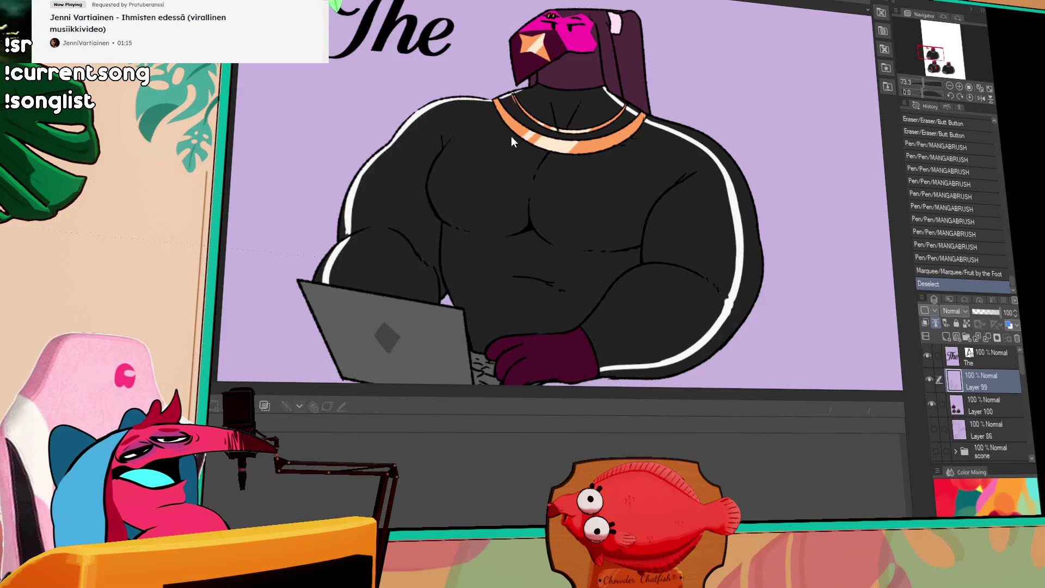
{"action": "key", "text": "Tab"}
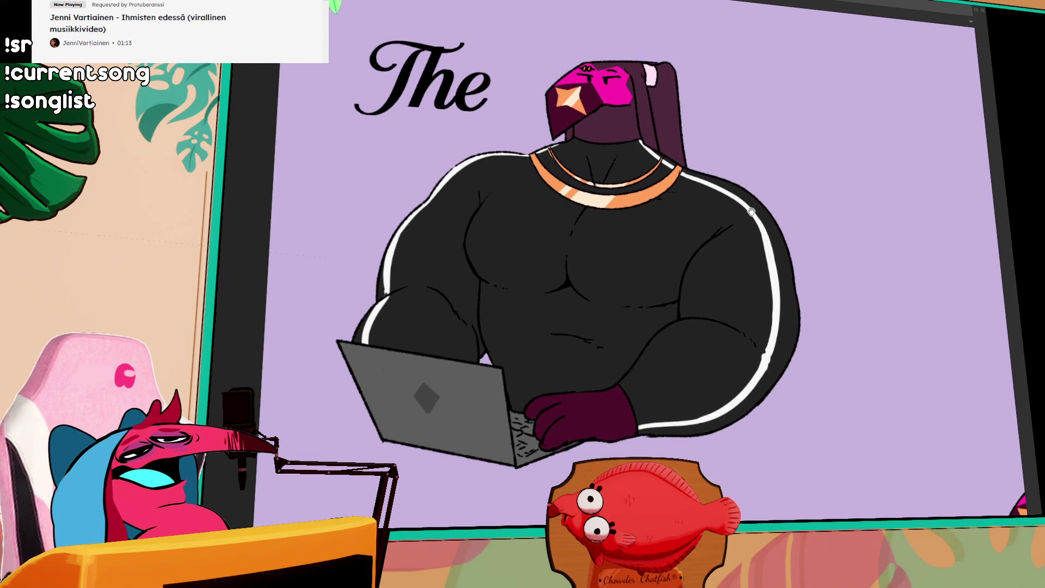
{"action": "mouse_move", "coordinate": [862, 430]}
{"action": "left_mouse_down"}
{"action": "mouse_move", "coordinate": [613, 223]}
{"action": "mouse_move", "coordinate": [658, 315]}
{"action": "mouse_move", "coordinate": [645, 297]}
{"action": "left_mouse_up"}
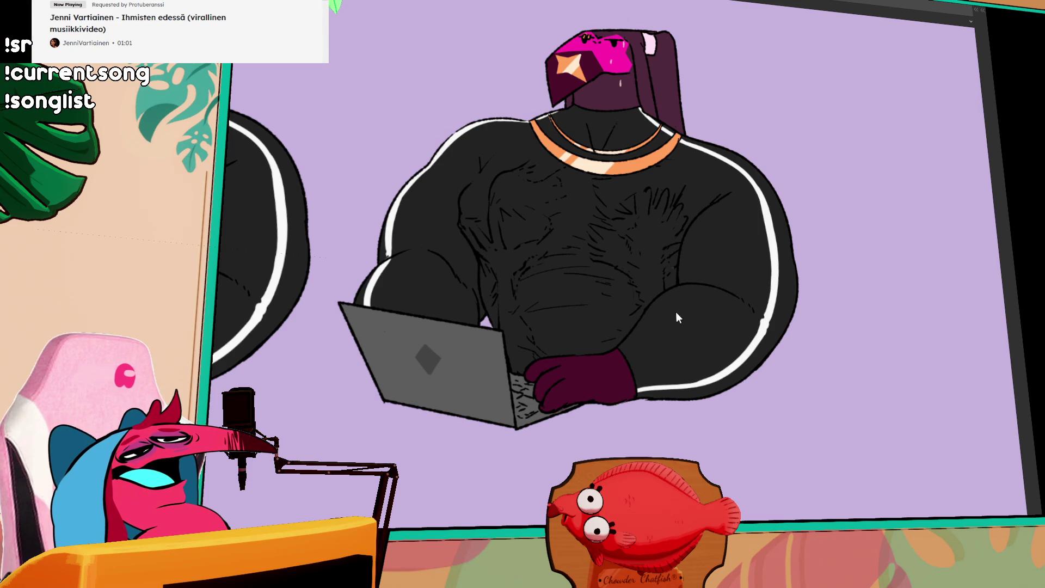
{"action": "scroll", "coordinate": [620, 287], "scroll_direction": "down", "scroll_amount": 5}
{"action": "mouse_move", "coordinate": [519, 103]}
{"action": "left_mouse_down"}
{"action": "mouse_move", "coordinate": [555, 428]}
{"action": "mouse_move", "coordinate": [579, 343]}
{"action": "left_mouse_up"}
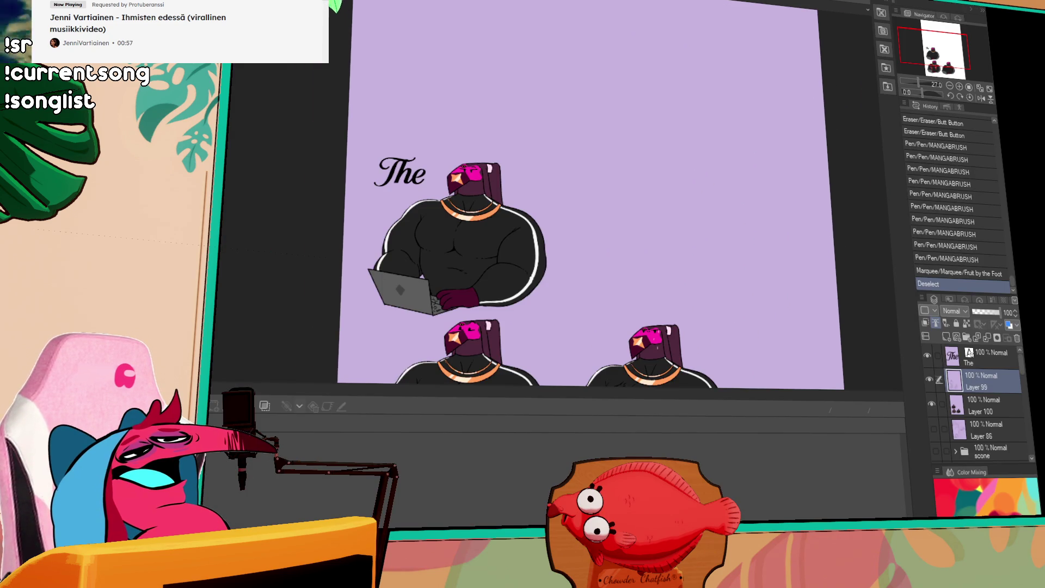
{"action": "key", "text": "ctrl+Tab"}
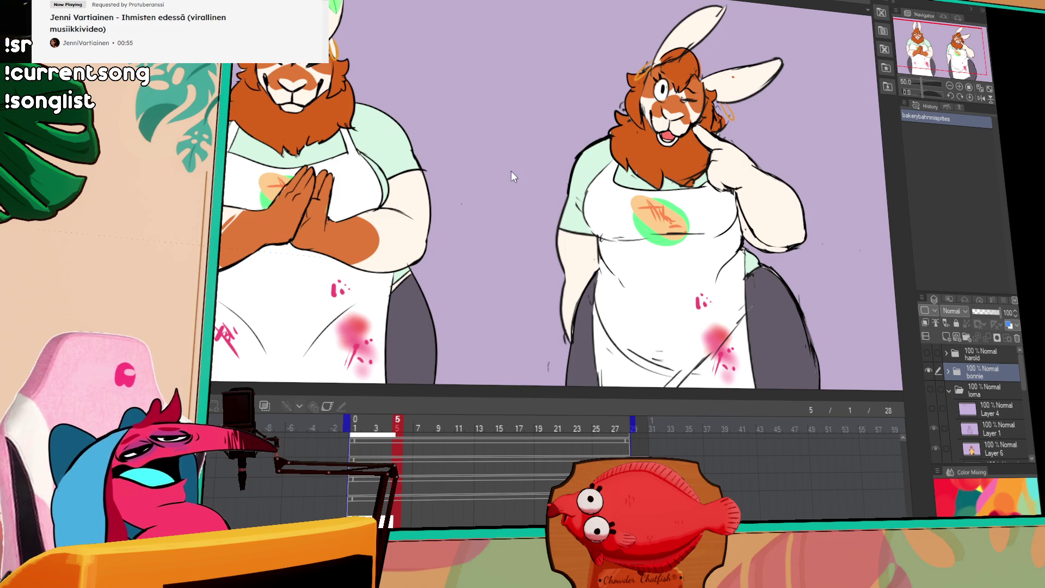
- In the muscular document, hide The, Layer 99 and Layer 100, and show sketch Layer 86
{"action": "scroll", "coordinate": [456, 200], "scroll_direction": "down", "scroll_amount": 2}
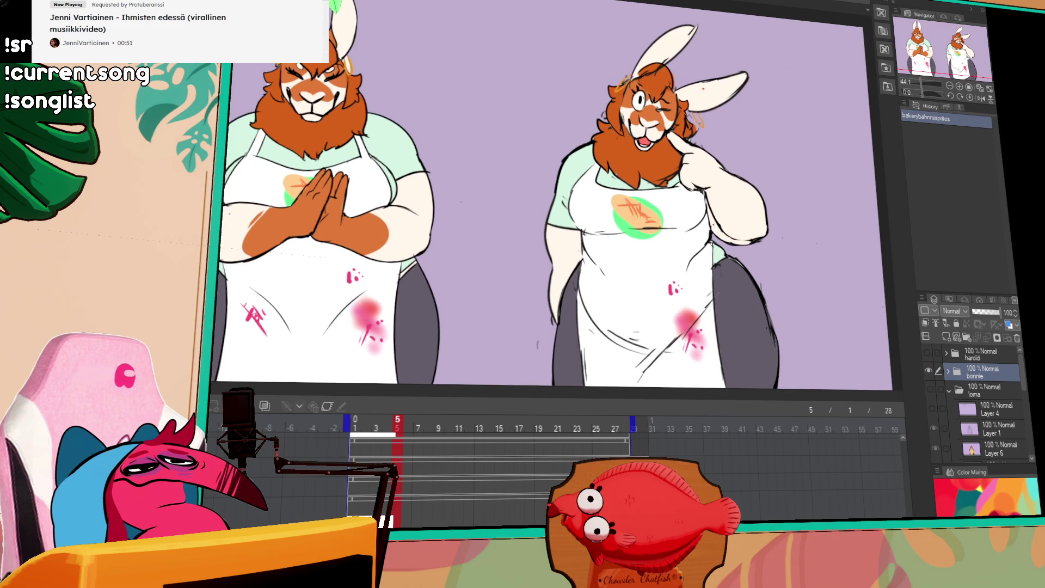
{"action": "key", "text": "ctrl+Tab"}
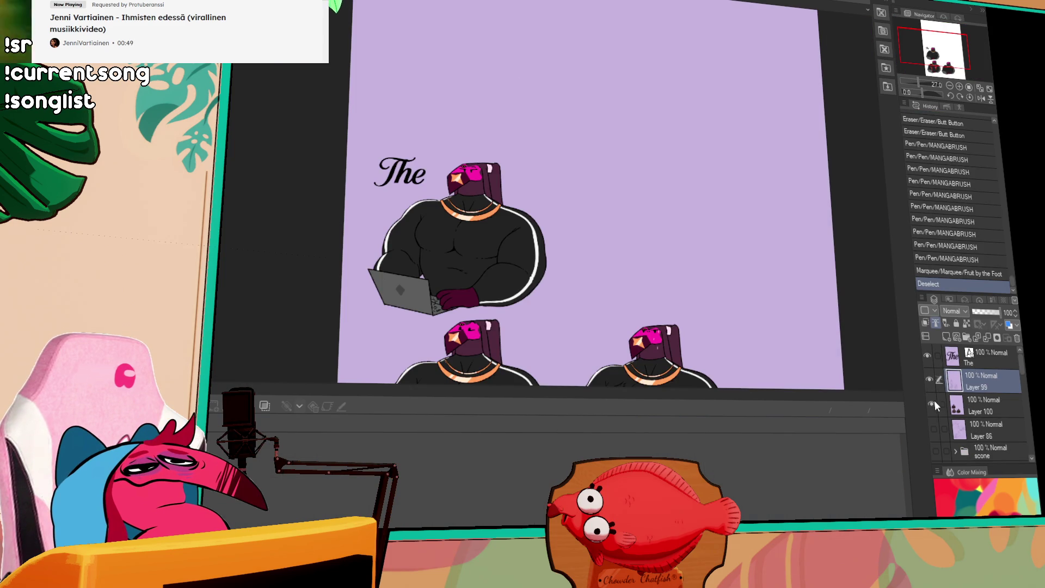
{"action": "left_click_drag", "start_coordinate": [932, 403], "coordinate": [937, 386]}
{"action": "left_click", "coordinate": [934, 430]}
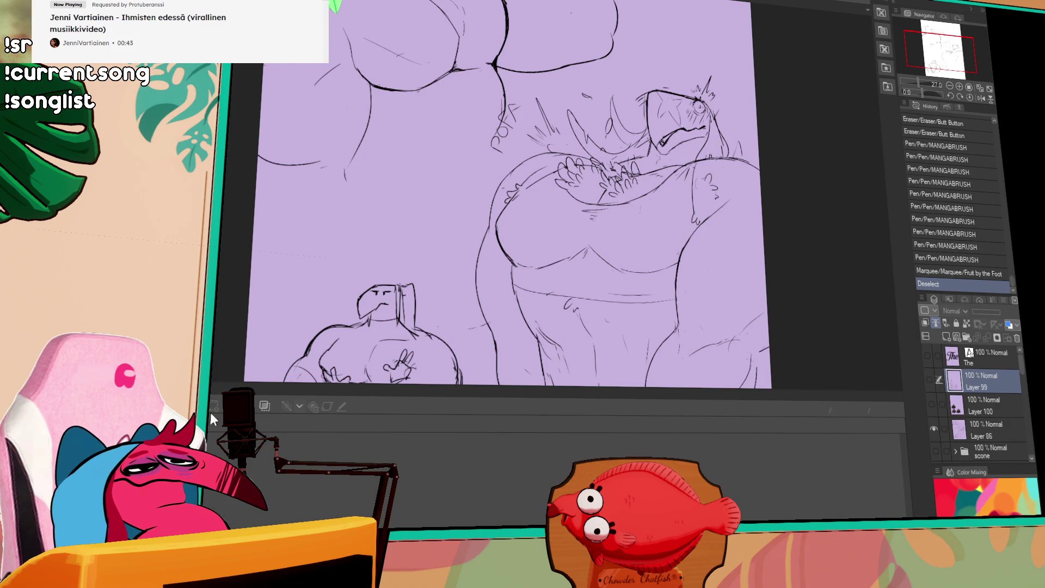
{"action": "scroll", "coordinate": [218, 269], "scroll_direction": "up", "scroll_amount": 3}
{"action": "key", "text": "ctrl+Tab"}
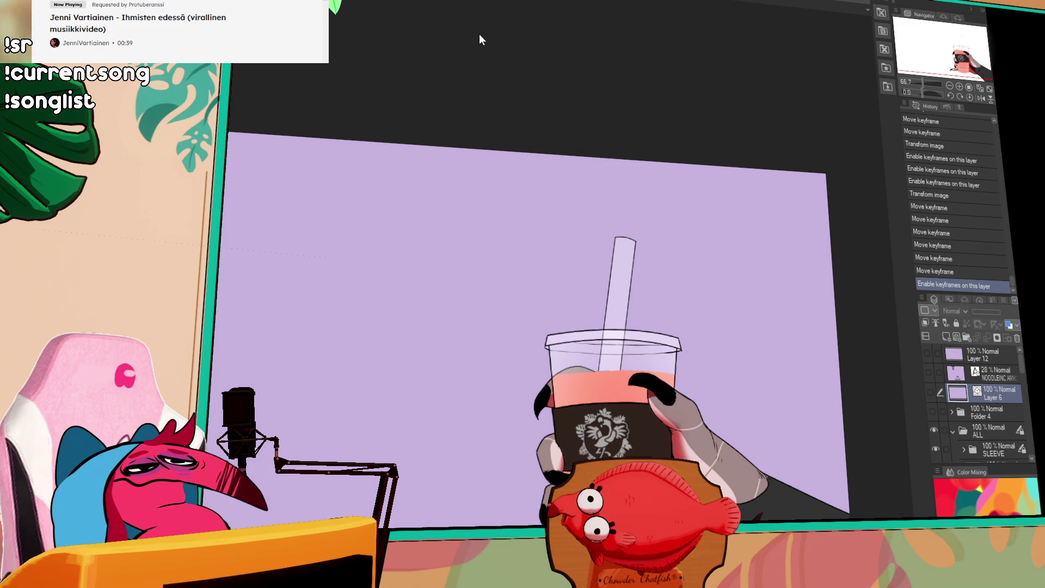
{"action": "key", "text": "ctrl+Tab"}
{"action": "scroll", "coordinate": [514, 256], "scroll_direction": "up", "scroll_amount": 2}
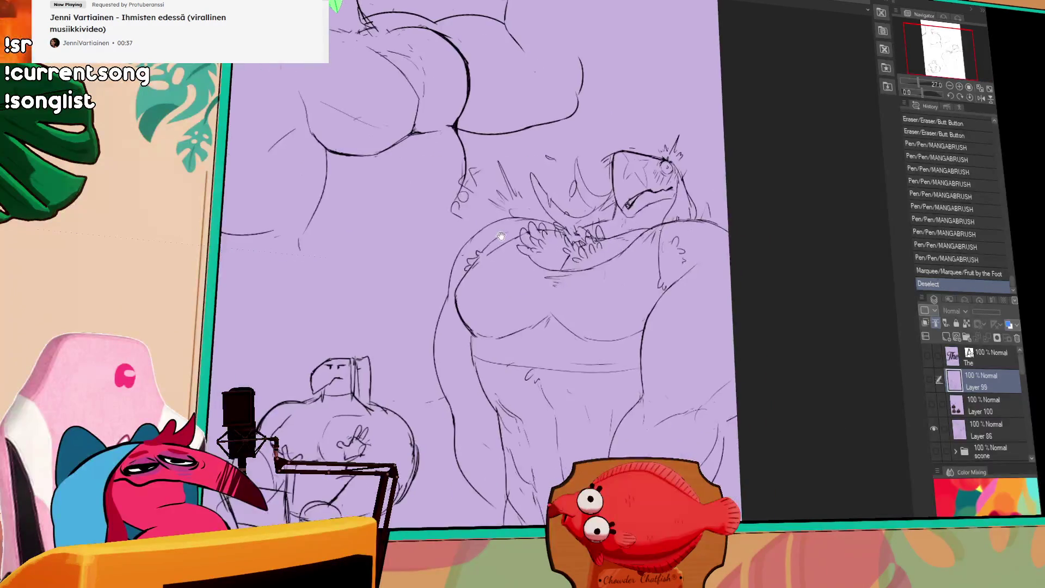
{"action": "scroll", "coordinate": [444, 198], "scroll_direction": "up", "scroll_amount": 4}
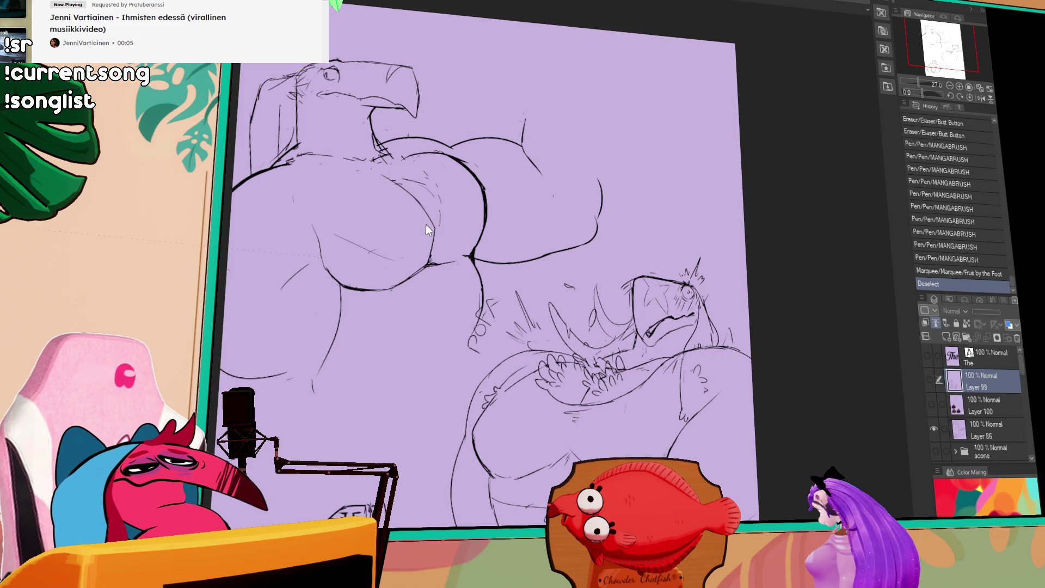
- Pan and zoom to frame the lower part of the sketch around the bird head and hands
{"action": "left_click_drag", "start_coordinate": [634, 497], "coordinate": [546, 268]}
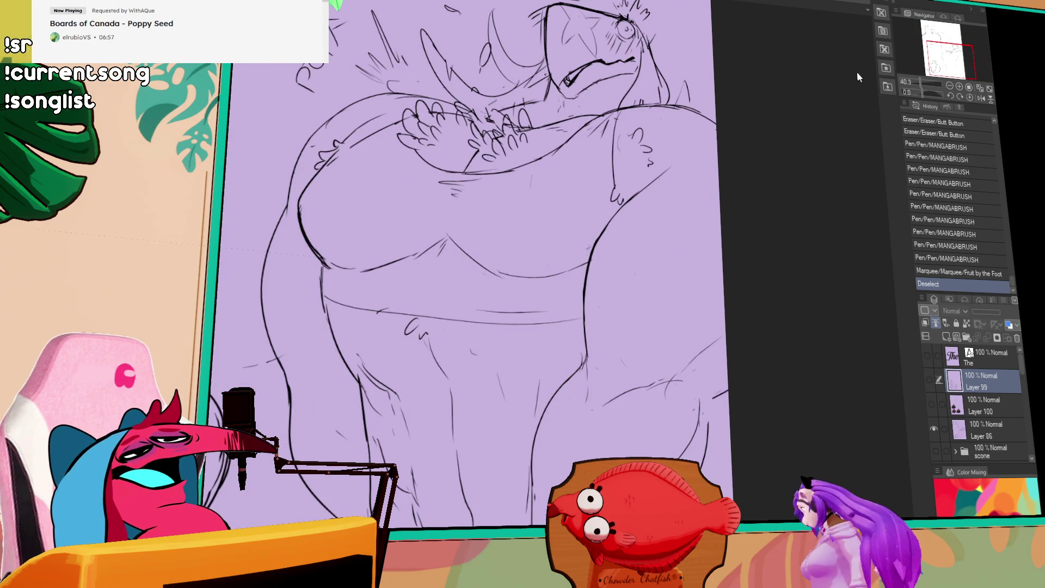
{"action": "scroll", "coordinate": [938, 49], "scroll_direction": "up", "scroll_amount": 2}
{"action": "left_click_drag", "start_coordinate": [937, 49], "coordinate": [937, 48]}
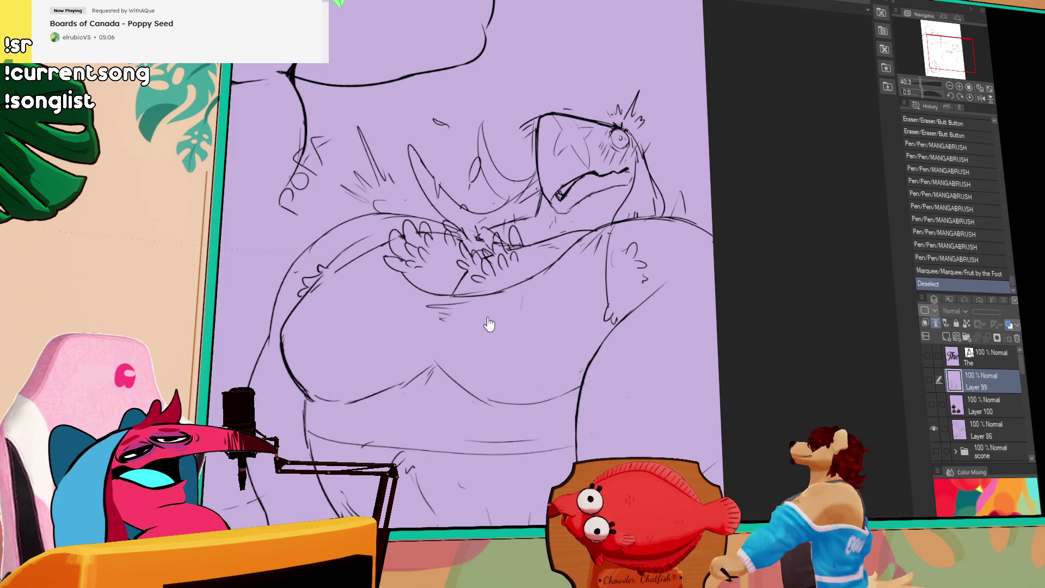
{"action": "scroll", "coordinate": [517, 111], "scroll_direction": "up", "scroll_amount": 2}
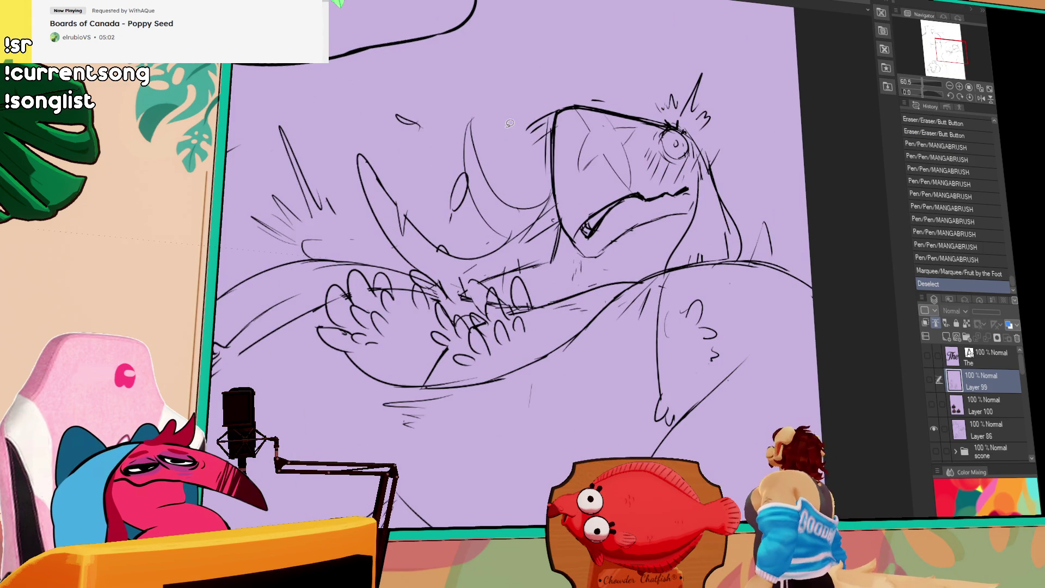
- Make Layer 86 active and lasso a freehand selection around the clutching hands
{"action": "left_click", "coordinate": [985, 430]}
{"action": "mouse_move", "coordinate": [734, 327]}
{"action": "left_mouse_down"}
{"action": "mouse_move", "coordinate": [713, 372]}
{"action": "mouse_move", "coordinate": [738, 322]}
{"action": "left_mouse_up"}
{"action": "left_click_drag", "start_coordinate": [632, 260], "coordinate": [762, 302]}
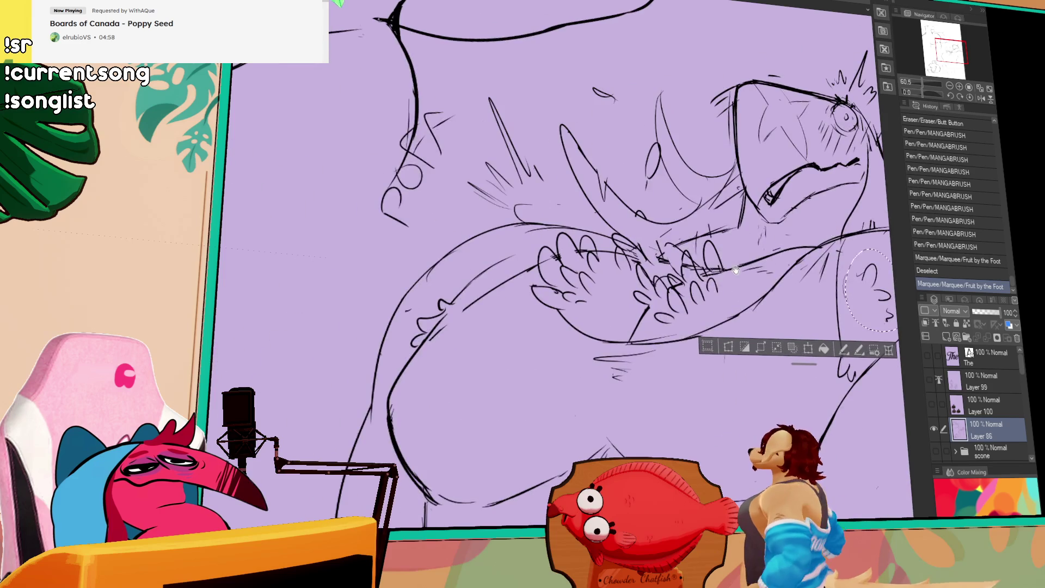
{"action": "left_click_drag", "start_coordinate": [707, 245], "coordinate": [659, 150]}
{"action": "mouse_move", "coordinate": [578, 294]}
{"action": "left_mouse_down"}
{"action": "mouse_move", "coordinate": [522, 256]}
{"action": "mouse_move", "coordinate": [582, 297]}
{"action": "left_mouse_up"}
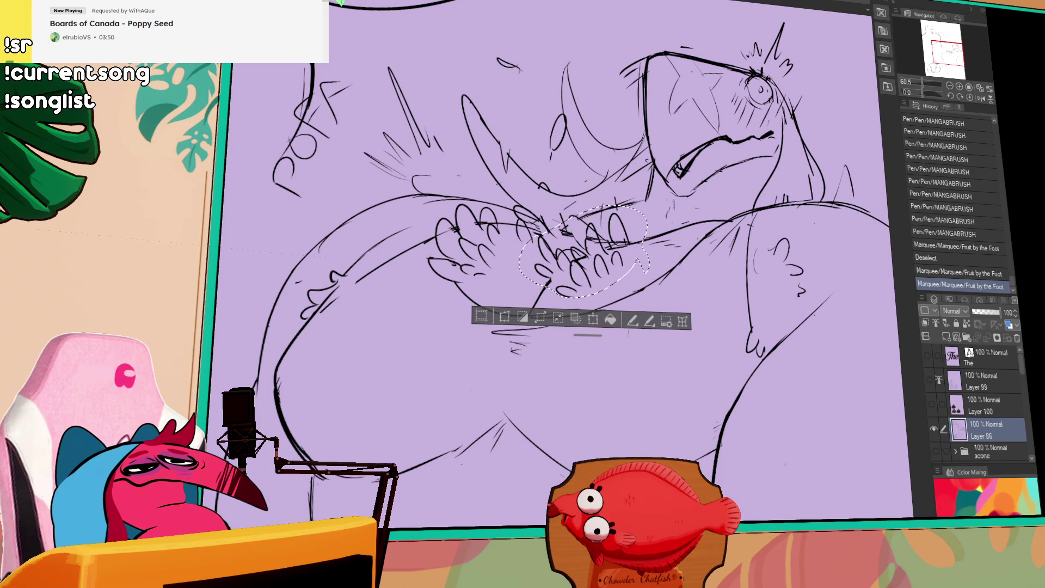
- Paste the copied hands onto new Layer 101 and drag them to a new spot
{"action": "mouse_move", "coordinate": [305, 109]}
{"action": "left_mouse_down"}
{"action": "mouse_move", "coordinate": [430, 316]}
{"action": "mouse_move", "coordinate": [613, 432]}
{"action": "left_mouse_up"}
{"action": "scroll", "coordinate": [613, 433], "scroll_direction": "up", "scroll_amount": 5}
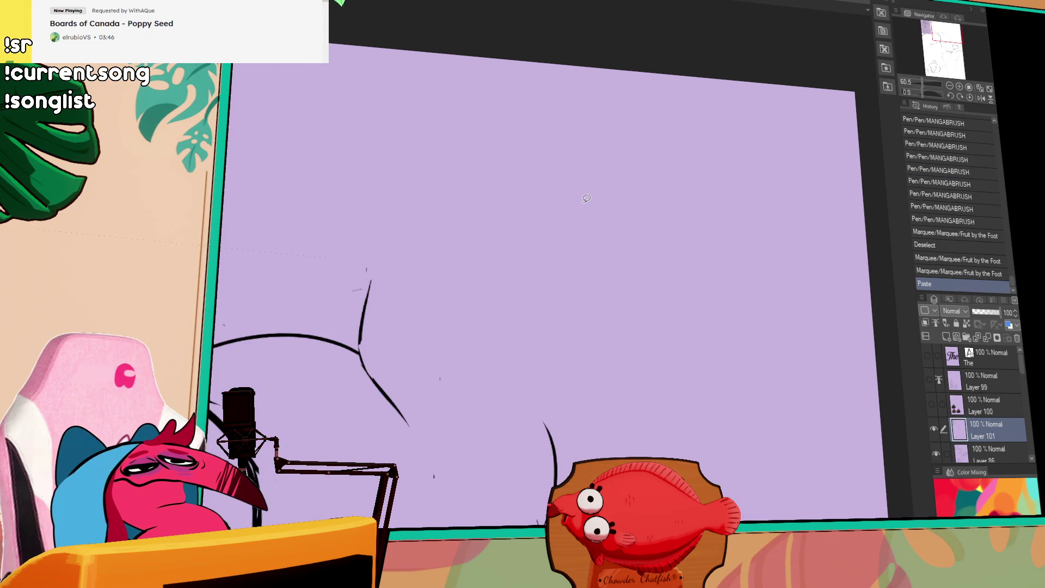
{"action": "key", "text": "ctrl+v"}
{"action": "mouse_move", "coordinate": [362, 193]}
{"action": "left_mouse_down"}
{"action": "mouse_move", "coordinate": [439, 214]}
{"action": "mouse_move", "coordinate": [456, 184]}
{"action": "left_mouse_up"}
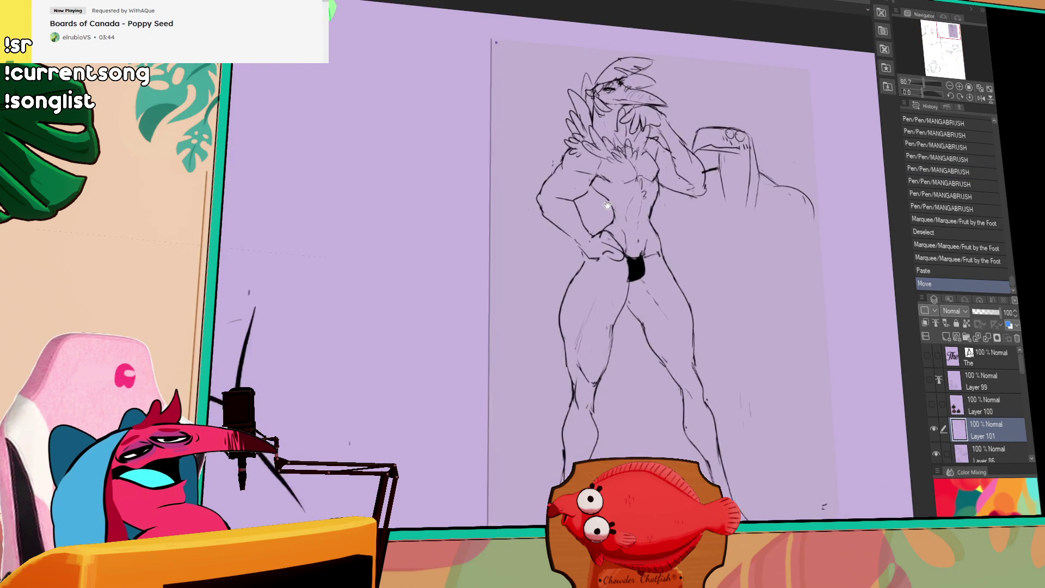
{"action": "scroll", "coordinate": [456, 183], "scroll_direction": "up", "scroll_amount": 2}
- Hide the palettes and zoom out to frame the whole figure
{"action": "key", "text": "Tab"}
{"action": "key", "text": "Tab"}
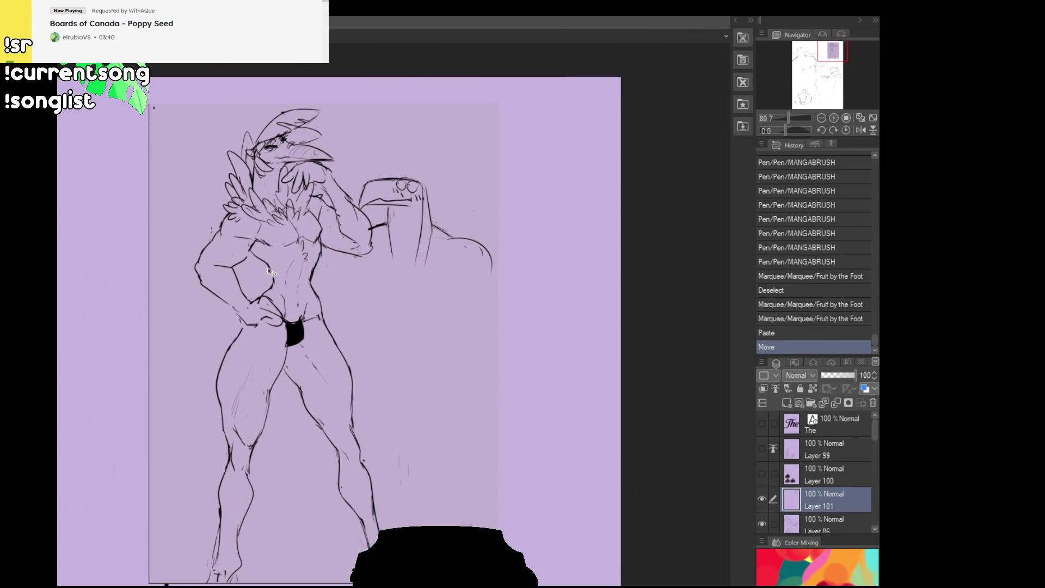
{"action": "left_click_drag", "start_coordinate": [296, 303], "coordinate": [322, 293]}
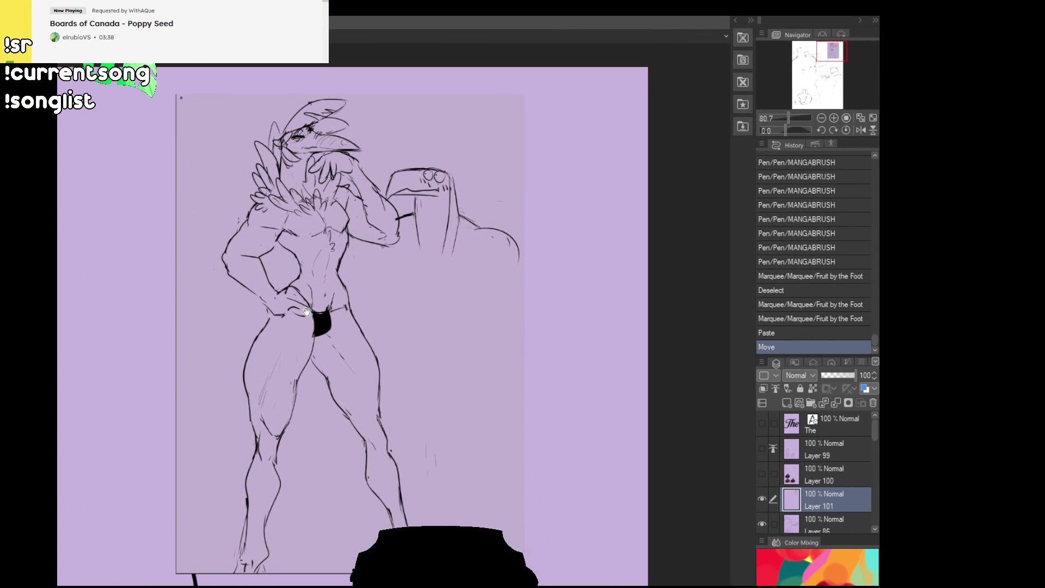
{"action": "scroll", "coordinate": [306, 312], "scroll_direction": "up", "scroll_amount": 1}
{"action": "scroll", "coordinate": [397, 315], "scroll_direction": "up", "scroll_amount": 1}
{"action": "mouse_move", "coordinate": [408, 323]}
{"action": "left_mouse_down"}
{"action": "mouse_move", "coordinate": [550, 322]}
{"action": "mouse_move", "coordinate": [531, 349]}
{"action": "left_mouse_up"}
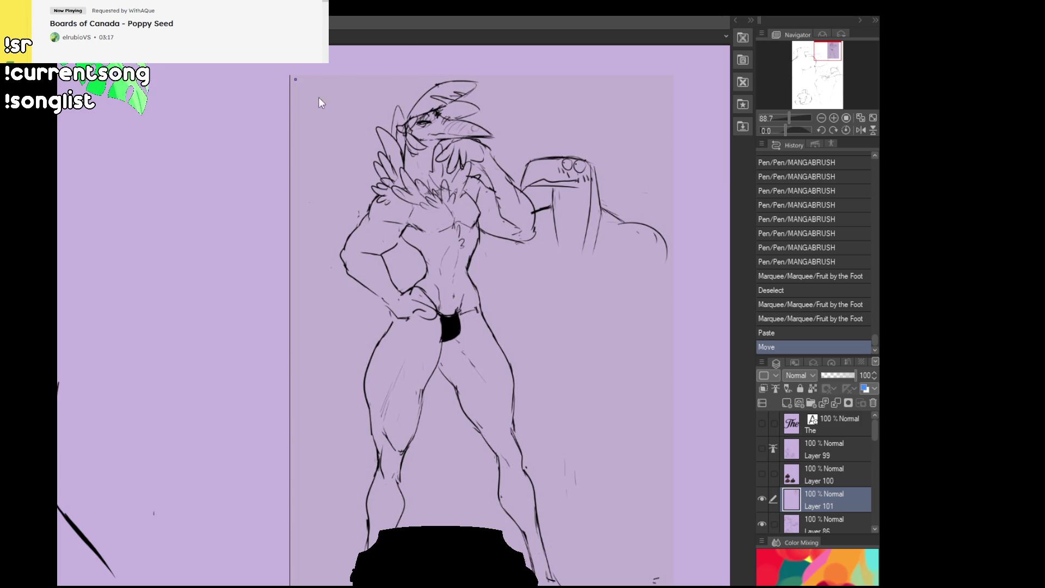
{"action": "scroll", "coordinate": [580, 191], "scroll_direction": "up", "scroll_amount": 5}
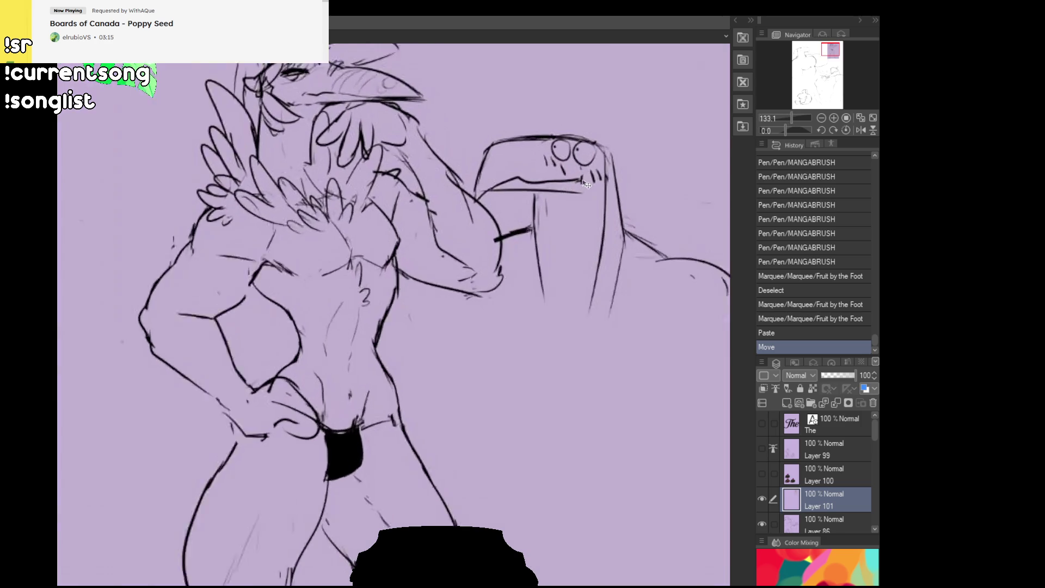
{"action": "scroll", "coordinate": [579, 191], "scroll_direction": "up", "scroll_amount": 1}
- Inspect the toucan's head up close, recentre the sketch, and undo the pasted piece's move
{"action": "mouse_move", "coordinate": [580, 191]}
{"action": "left_mouse_down"}
{"action": "mouse_move", "coordinate": [468, 316]}
{"action": "mouse_move", "coordinate": [417, 329]}
{"action": "left_mouse_up"}
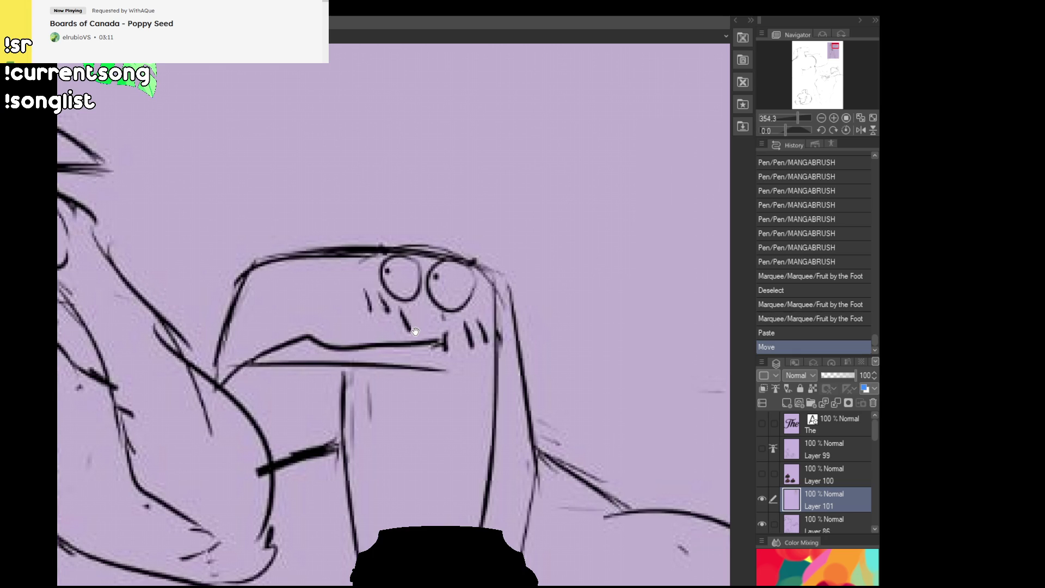
{"action": "scroll", "coordinate": [404, 337], "scroll_direction": "down", "scroll_amount": 3}
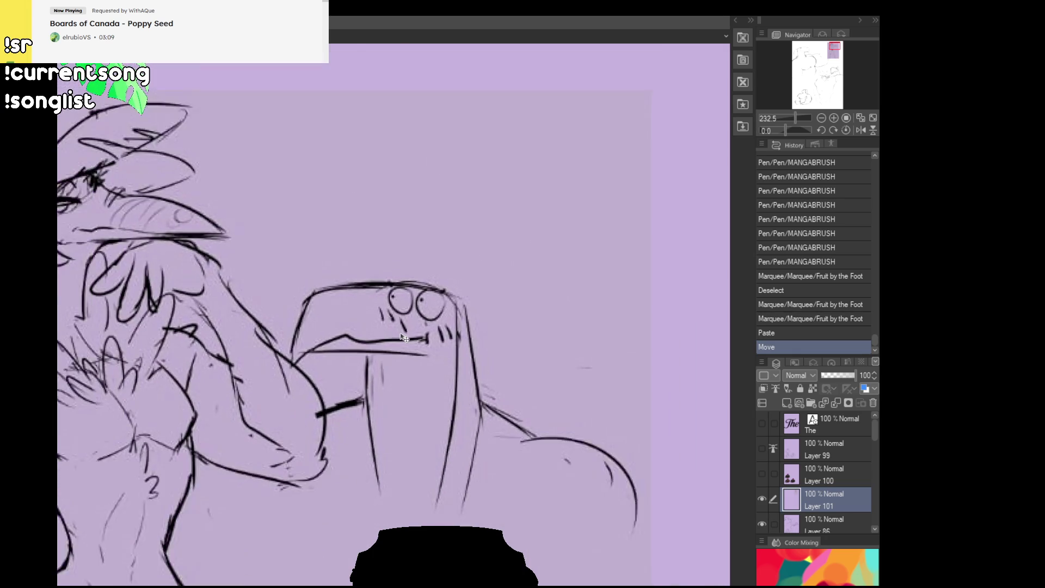
{"action": "scroll", "coordinate": [404, 337], "scroll_direction": "down", "scroll_amount": 4}
{"action": "scroll", "coordinate": [365, 330], "scroll_direction": "up", "scroll_amount": 1}
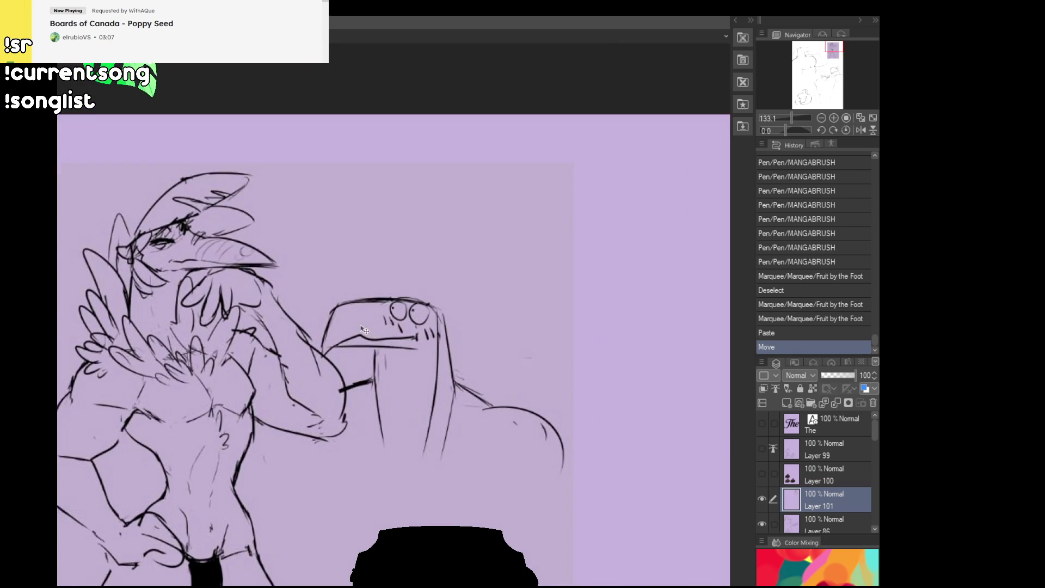
{"action": "scroll", "coordinate": [243, 294], "scroll_direction": "up", "scroll_amount": 1}
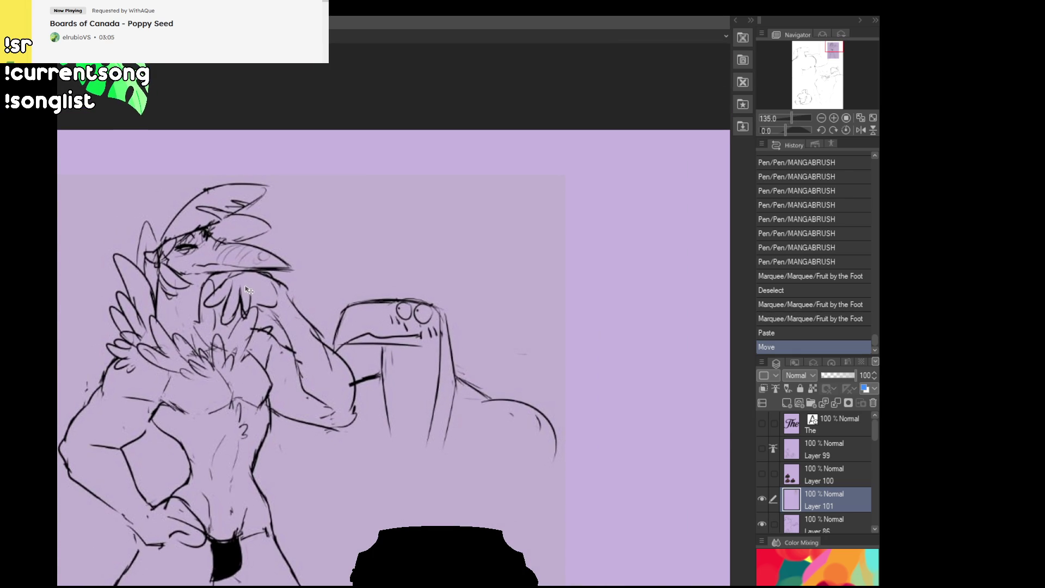
{"action": "scroll", "coordinate": [246, 291], "scroll_direction": "down", "scroll_amount": 2}
{"action": "mouse_move", "coordinate": [278, 353]}
{"action": "left_mouse_down"}
{"action": "mouse_move", "coordinate": [276, 337]}
{"action": "mouse_move", "coordinate": [359, 332]}
{"action": "mouse_move", "coordinate": [315, 306]}
{"action": "left_mouse_up"}
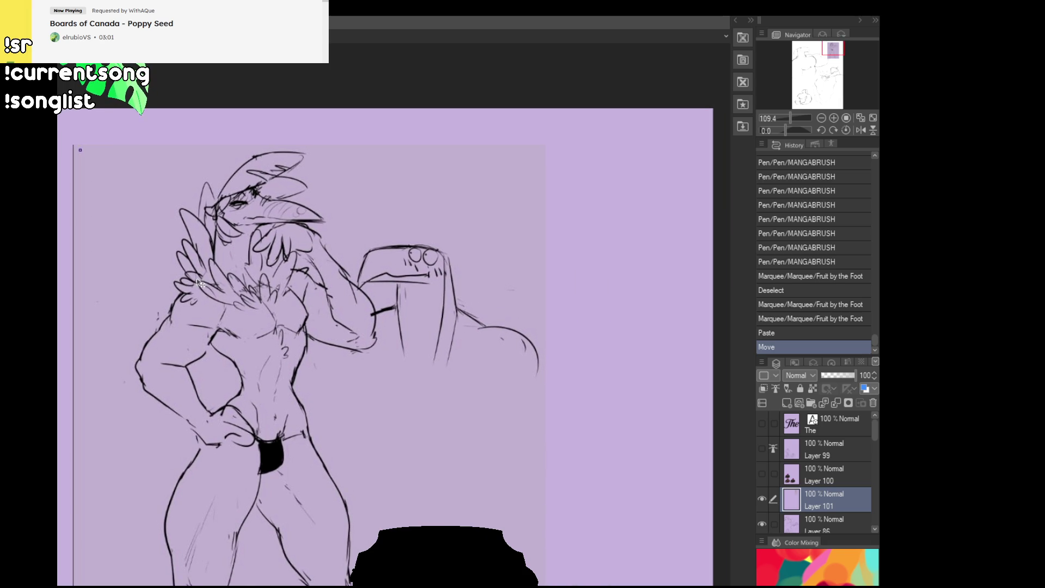
{"action": "key", "text": "ctrl+z"}
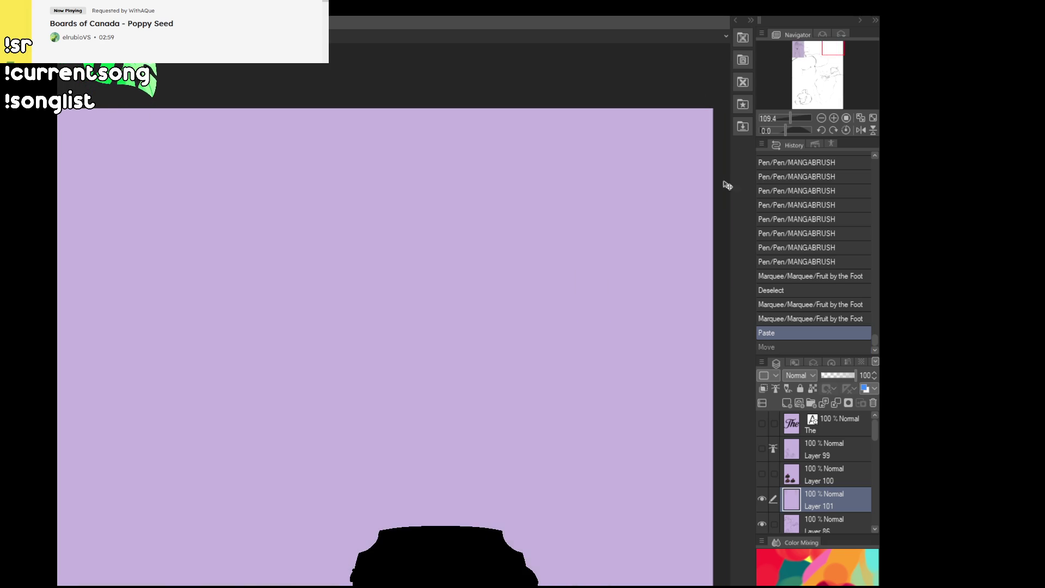
- On Layer 86, clear the old selection and lasso the hand clutching the wing
{"action": "scroll", "coordinate": [364, 263], "scroll_direction": "down", "scroll_amount": 3}
{"action": "scroll", "coordinate": [277, 388], "scroll_direction": "down", "scroll_amount": 2}
{"action": "left_click_drag", "start_coordinate": [473, 408], "coordinate": [474, 350]}
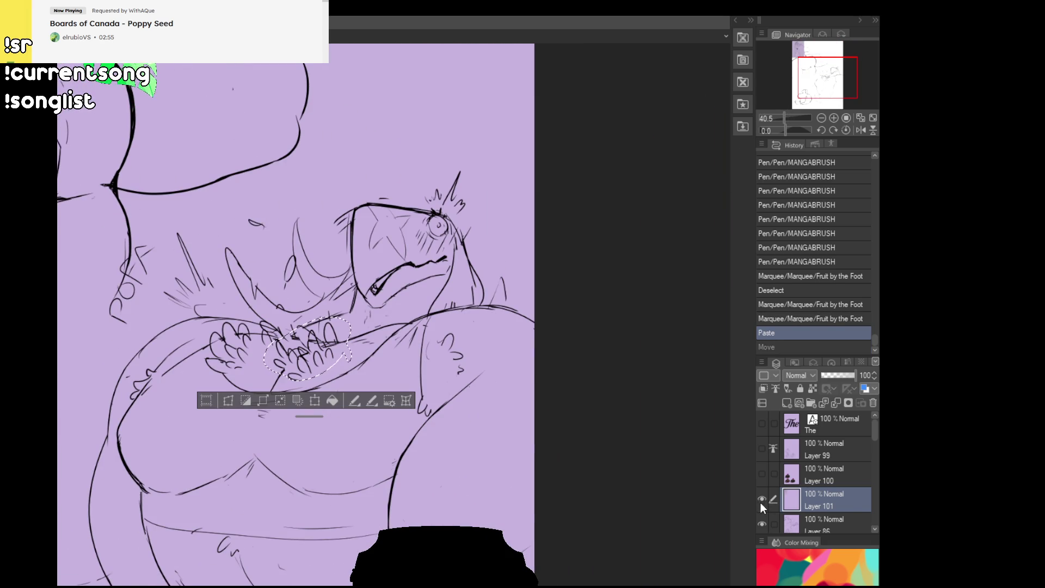
{"action": "left_click", "coordinate": [794, 524]}
{"action": "key", "text": "ctrl+d"}
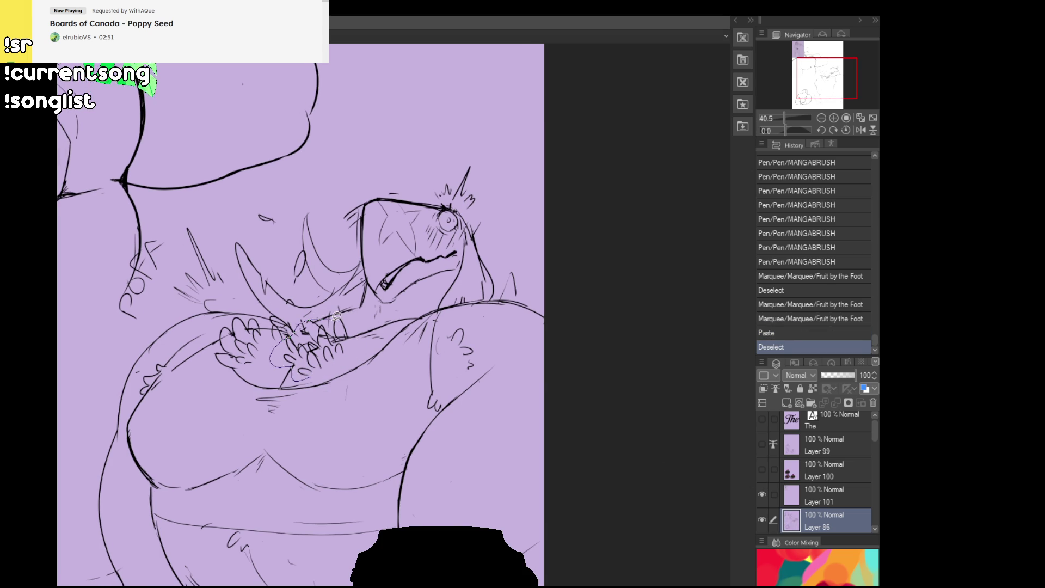
{"action": "left_click_drag", "start_coordinate": [358, 346], "coordinate": [274, 362]}
{"action": "left_click", "coordinate": [252, 368]}
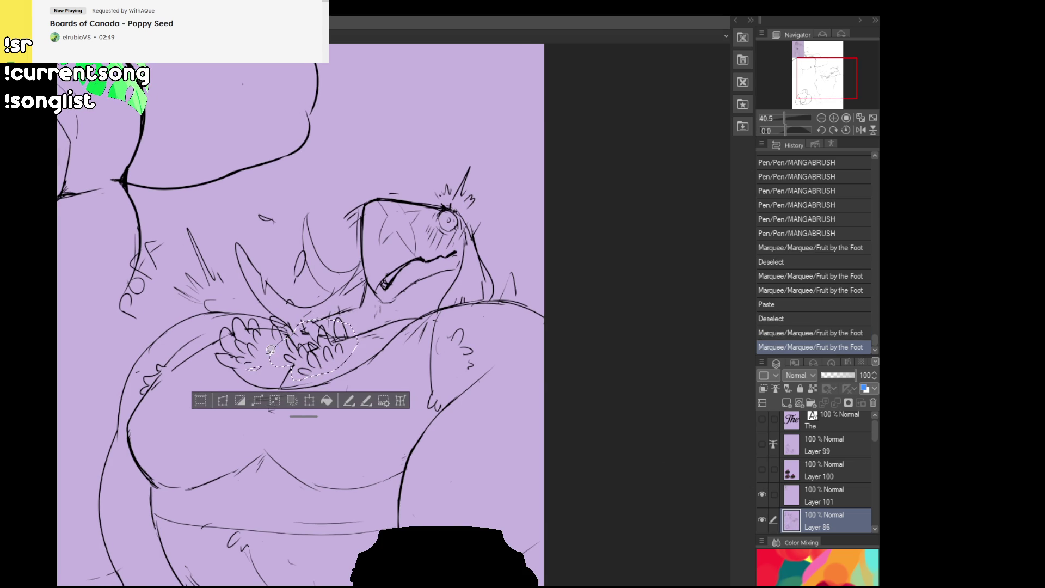
{"action": "key", "text": "ctrl+z"}
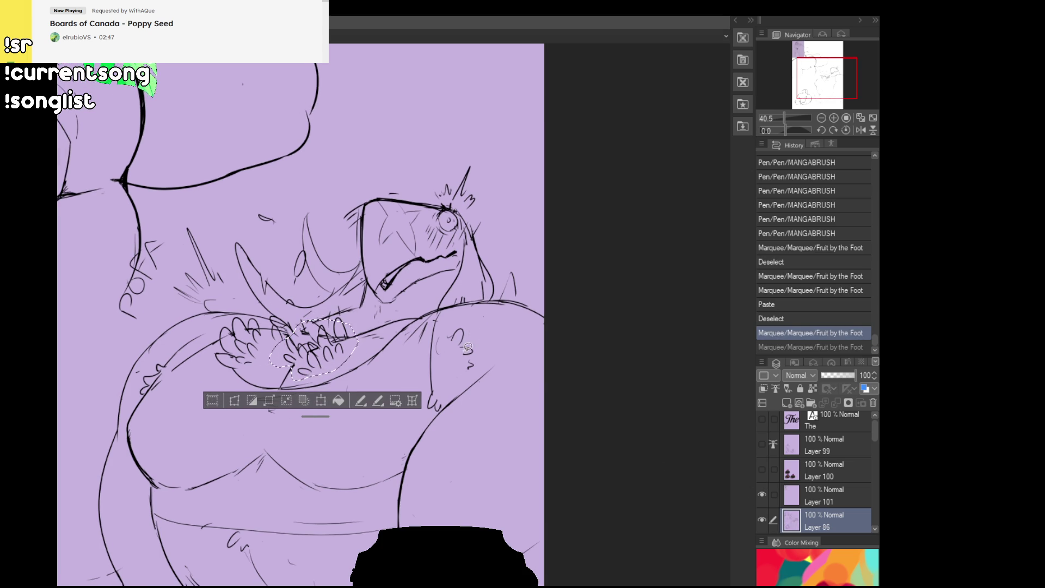
- Cut the hand lines, paste them and merge down into Layer 101, then deselect
{"action": "key", "text": "ctrl+x"}
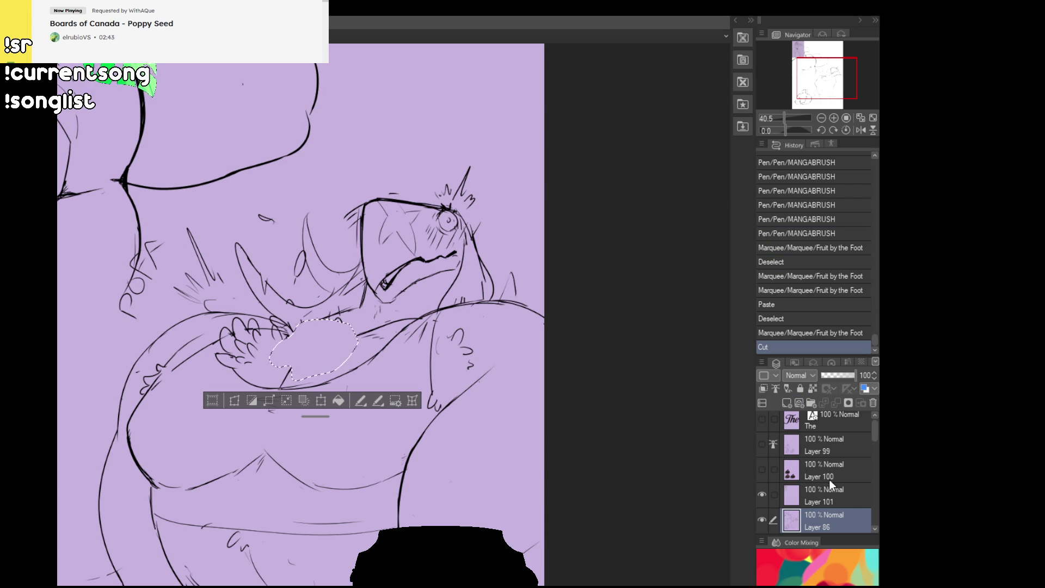
{"action": "left_click", "coordinate": [836, 491]}
{"action": "key", "text": "ctrl+v"}
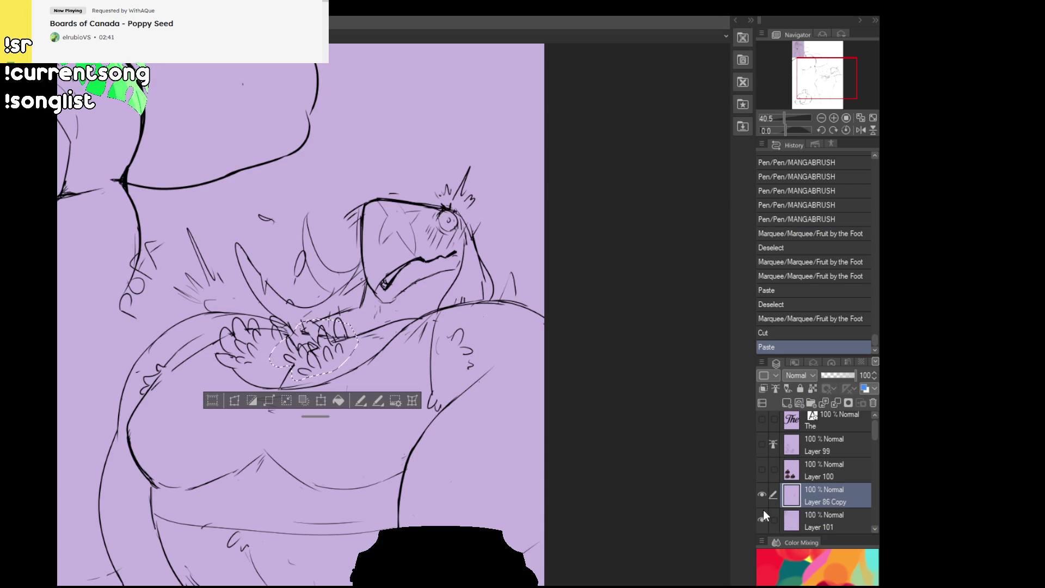
{"action": "key", "text": "ctrl+e"}
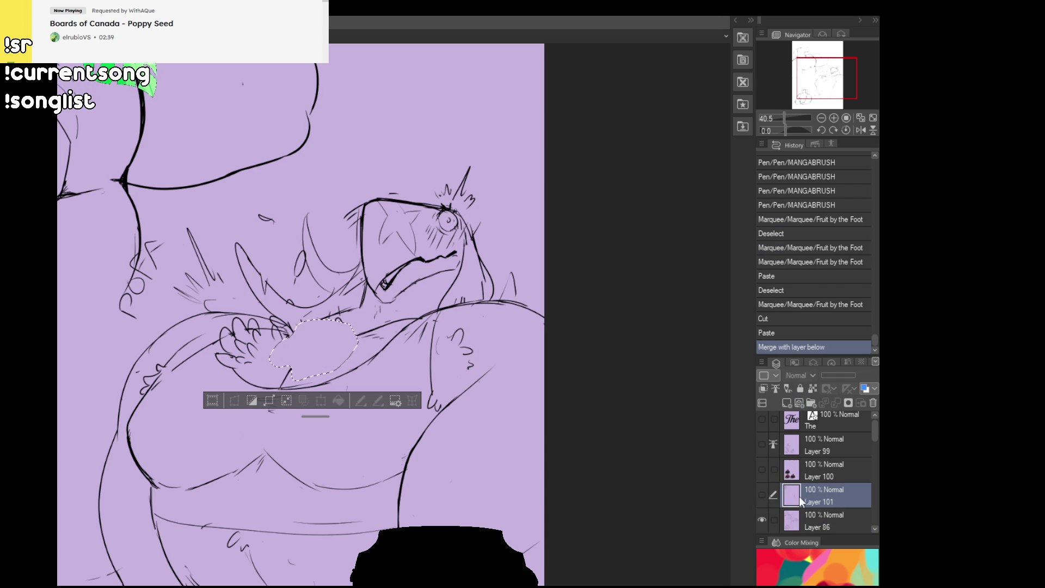
{"action": "key", "text": "ctrl+d"}
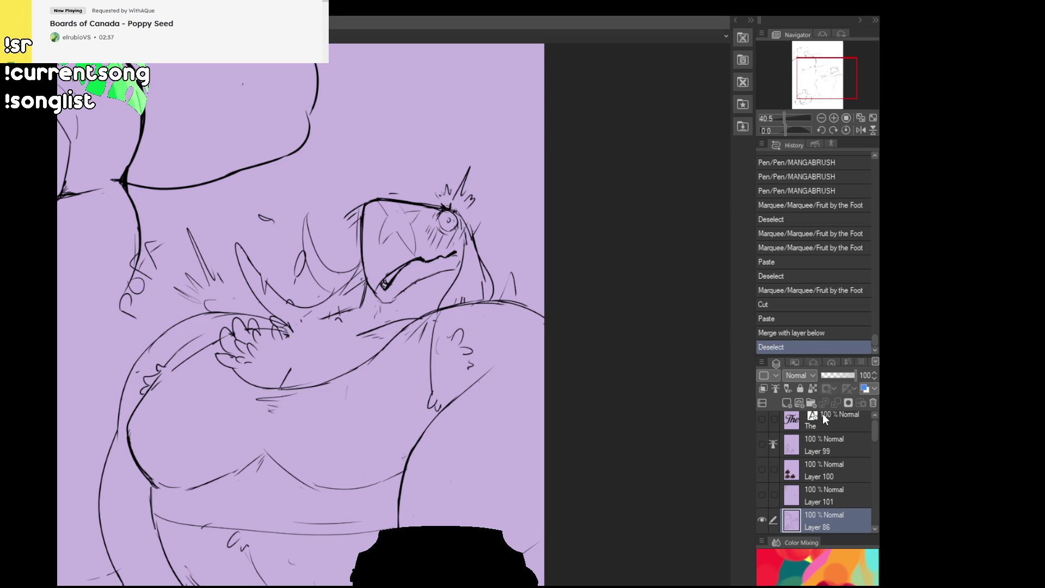
{"action": "left_click", "coordinate": [834, 118]}
{"action": "left_click", "coordinate": [834, 118]}
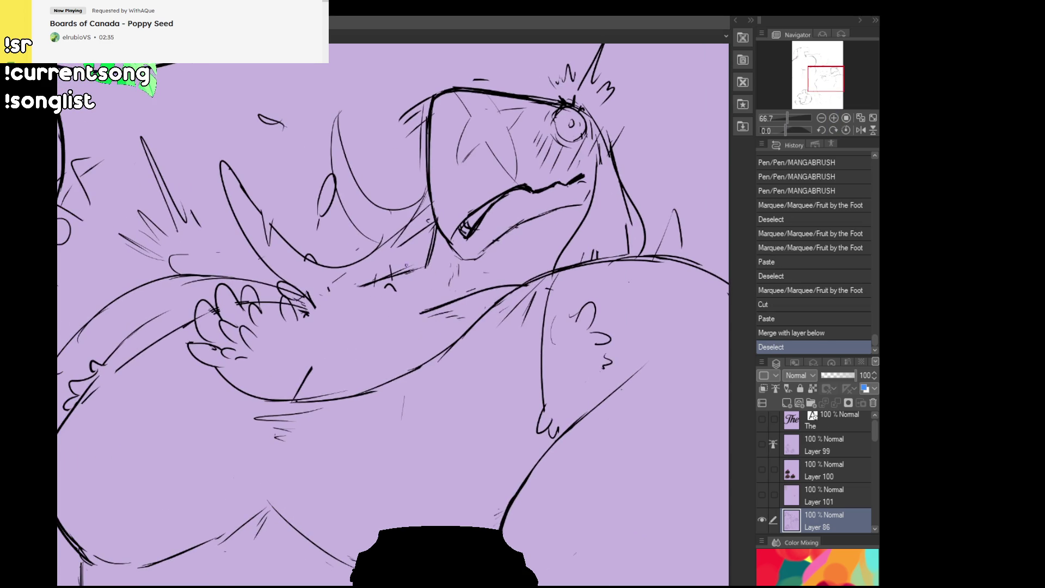
- Add a stroke near the bird's eye and retry finger strokes on the hand
{"action": "mouse_move", "coordinate": [460, 231]}
{"action": "left_mouse_down"}
{"action": "mouse_move", "coordinate": [467, 239]}
{"action": "mouse_move", "coordinate": [475, 226]}
{"action": "mouse_move", "coordinate": [466, 235]}
{"action": "left_mouse_up"}
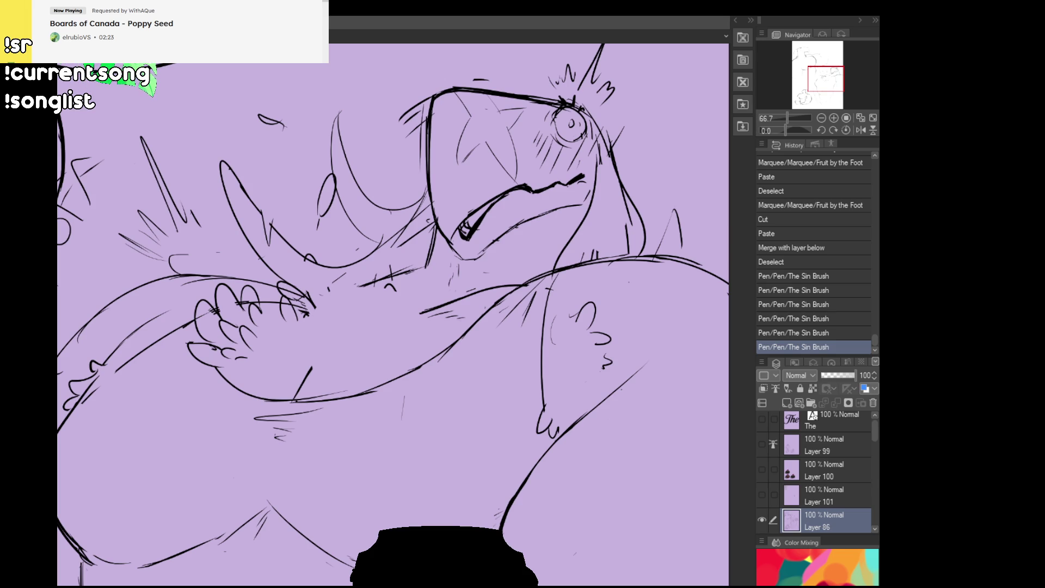
{"action": "left_click_drag", "start_coordinate": [464, 347], "coordinate": [466, 348]}
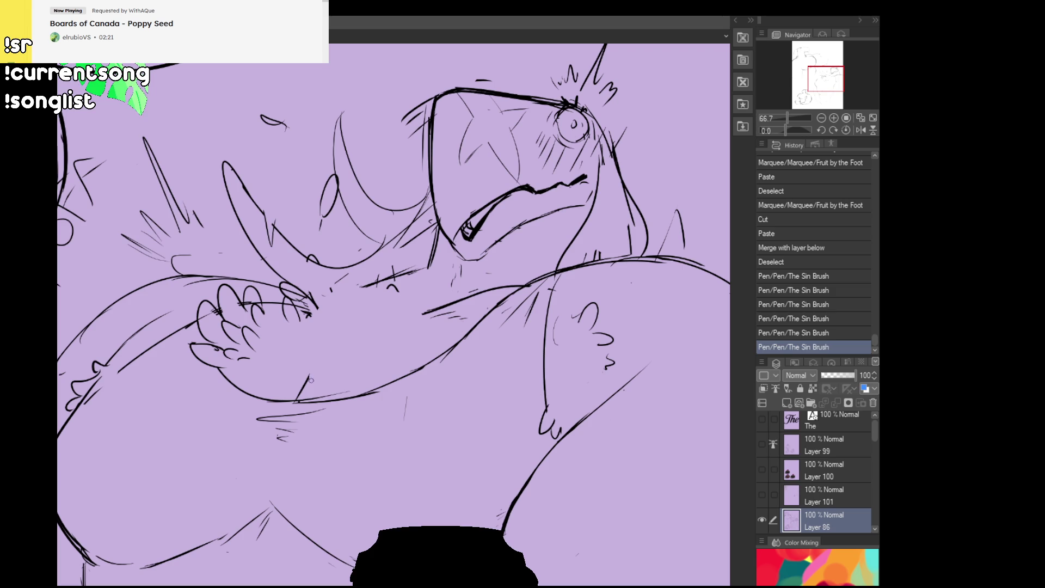
{"action": "mouse_move", "coordinate": [305, 381]}
{"action": "left_mouse_down"}
{"action": "mouse_move", "coordinate": [304, 392]}
{"action": "mouse_move", "coordinate": [331, 352]}
{"action": "mouse_move", "coordinate": [375, 334]}
{"action": "mouse_move", "coordinate": [356, 324]}
{"action": "left_mouse_up"}
{"action": "key", "text": "ctrl+z"}
{"action": "key", "text": "ctrl+z"}
{"action": "key", "text": "ctrl+z"}
{"action": "key", "text": "ctrl+z"}
{"action": "key", "text": "ctrl+z"}
{"action": "key", "text": "ctrl+z"}
{"action": "key", "text": "ctrl+z"}
{"action": "key", "text": "ctrl+z"}
{"action": "mouse_move", "coordinate": [305, 356]}
{"action": "left_mouse_down"}
{"action": "mouse_move", "coordinate": [302, 334]}
{"action": "mouse_move", "coordinate": [313, 330]}
{"action": "left_mouse_up"}
{"action": "key", "text": "ctrl+z"}
{"action": "mouse_move", "coordinate": [288, 363]}
{"action": "left_mouse_down"}
{"action": "mouse_move", "coordinate": [300, 339]}
{"action": "mouse_move", "coordinate": [270, 327]}
{"action": "mouse_move", "coordinate": [280, 352]}
{"action": "mouse_move", "coordinate": [288, 346]}
{"action": "mouse_move", "coordinate": [283, 339]}
{"action": "mouse_move", "coordinate": [271, 350]}
{"action": "left_mouse_up"}
{"action": "key", "text": "ctrl+z"}
{"action": "key", "text": "ctrl+z"}
{"action": "key", "text": "ctrl+z"}
{"action": "key", "text": "ctrl+z"}
{"action": "left_click_drag", "start_coordinate": [285, 309], "coordinate": [268, 332]}
{"action": "key", "text": "ctrl+z"}
{"action": "key", "text": "ctrl+z"}
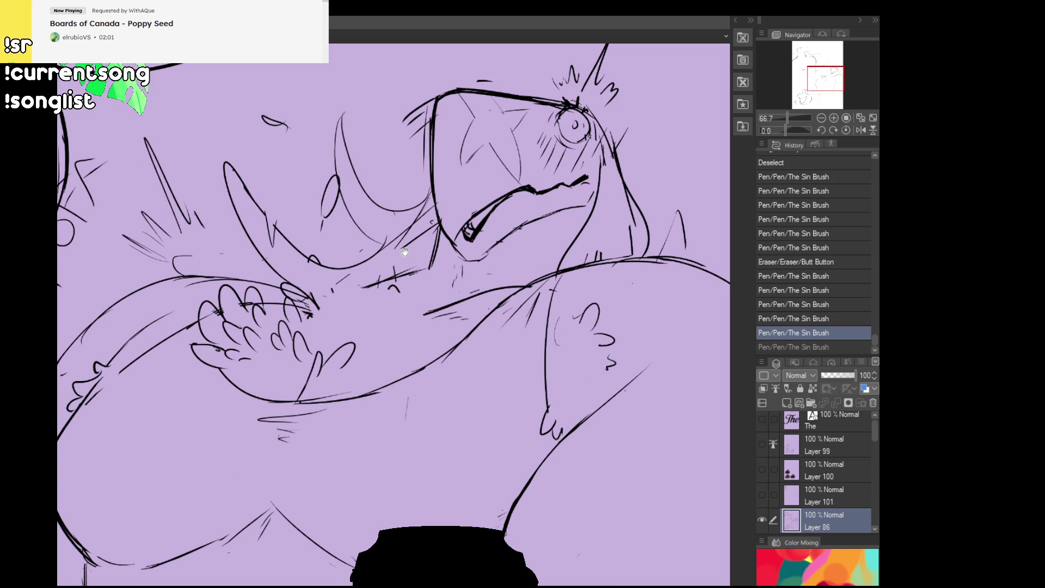
- Draw new finger strokes on the hand and add small marks nearby
{"action": "left_click_drag", "start_coordinate": [613, 283], "coordinate": [630, 226]}
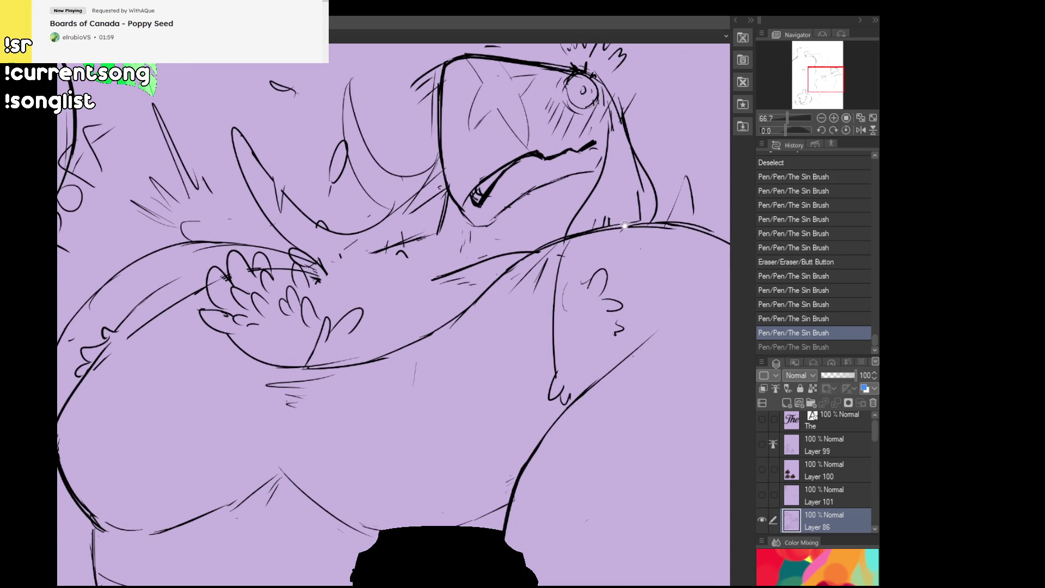
{"action": "key", "text": "ctrl+z"}
{"action": "mouse_move", "coordinate": [334, 312]}
{"action": "left_mouse_down"}
{"action": "mouse_move", "coordinate": [338, 298]}
{"action": "mouse_move", "coordinate": [364, 302]}
{"action": "mouse_move", "coordinate": [407, 275]}
{"action": "mouse_move", "coordinate": [408, 285]}
{"action": "mouse_move", "coordinate": [396, 275]}
{"action": "left_mouse_up"}
{"action": "key", "text": "ctrl+z"}
{"action": "key", "text": "ctrl+z"}
{"action": "left_click_drag", "start_coordinate": [370, 308], "coordinate": [398, 276]}
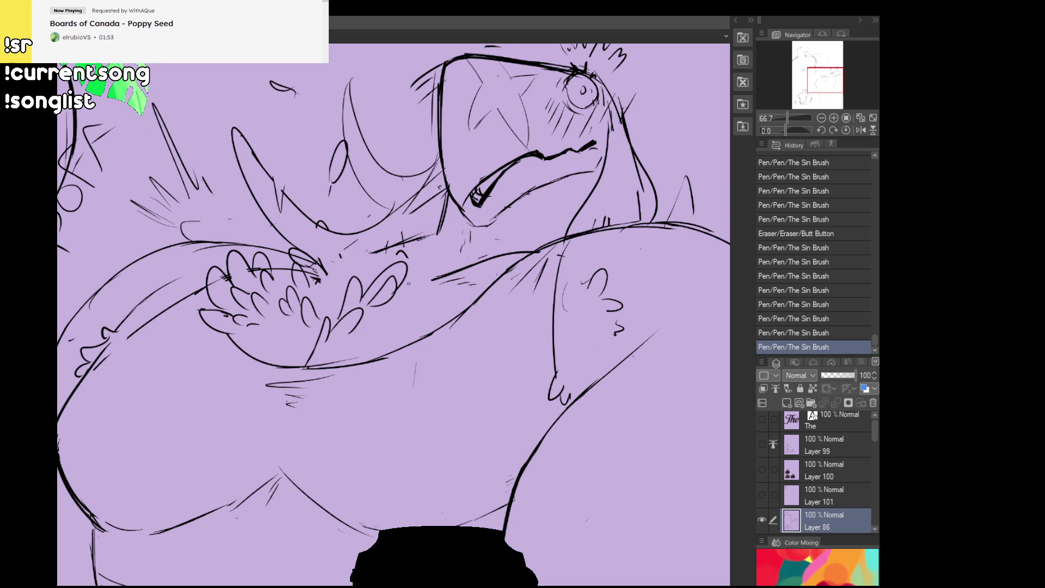
{"action": "mouse_move", "coordinate": [510, 221]}
{"action": "left_mouse_down"}
{"action": "mouse_move", "coordinate": [450, 300]}
{"action": "mouse_move", "coordinate": [420, 299]}
{"action": "left_mouse_up"}
{"action": "left_click", "coordinate": [517, 244]}
{"action": "left_click", "coordinate": [517, 245]}
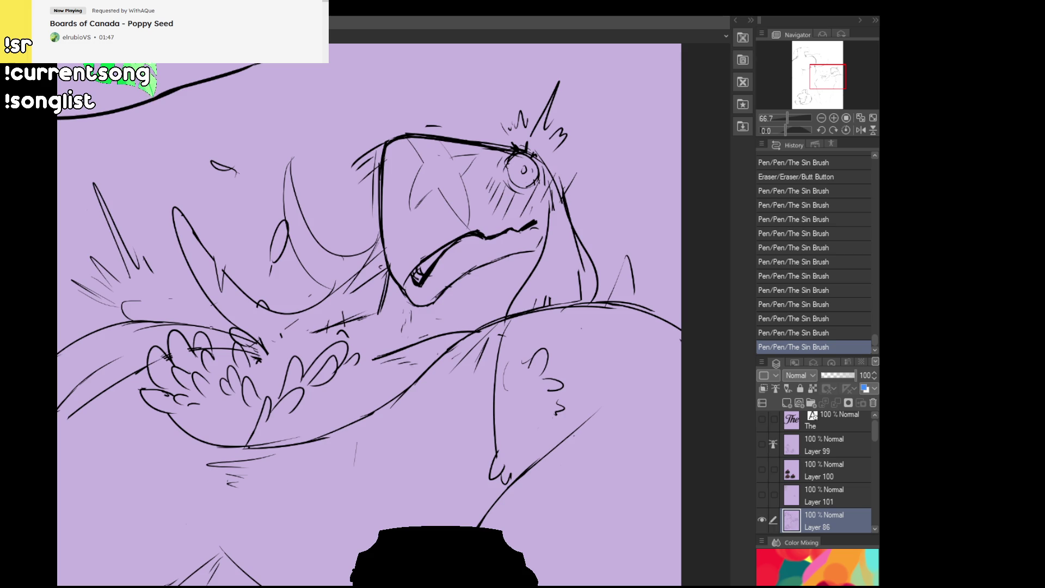
- Draw an arcing line across the chest and short lines around the hand
{"action": "mouse_move", "coordinate": [207, 319]}
{"action": "left_mouse_down"}
{"action": "mouse_move", "coordinate": [392, 324]}
{"action": "mouse_move", "coordinate": [416, 321]}
{"action": "mouse_move", "coordinate": [366, 314]}
{"action": "mouse_move", "coordinate": [460, 313]}
{"action": "left_mouse_up"}
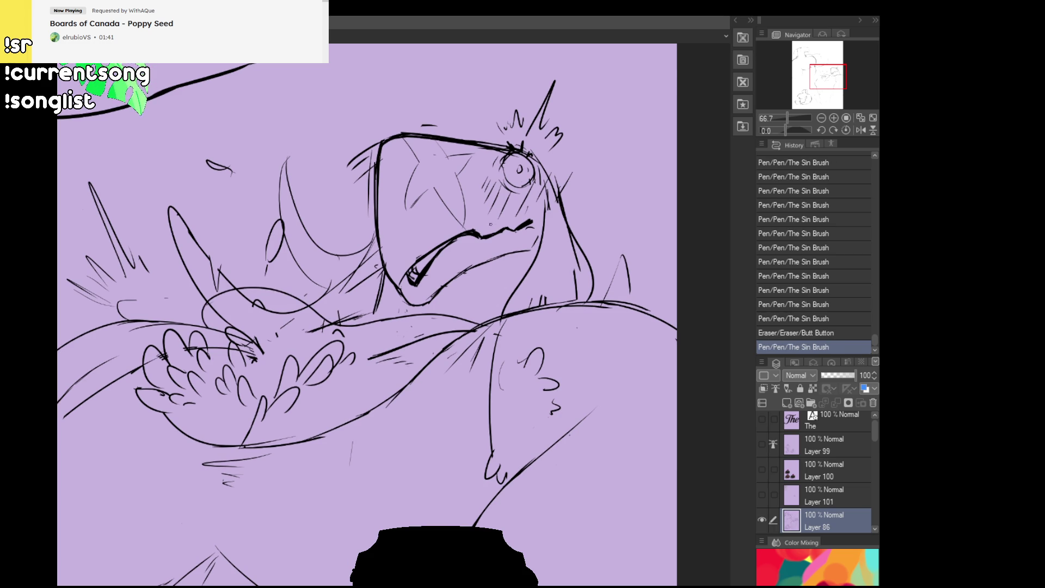
{"action": "left_click_drag", "start_coordinate": [305, 330], "coordinate": [348, 322]}
{"action": "left_click_drag", "start_coordinate": [220, 327], "coordinate": [248, 309]}
{"action": "left_click_drag", "start_coordinate": [326, 326], "coordinate": [343, 323]}
{"action": "left_click_drag", "start_coordinate": [362, 331], "coordinate": [365, 329]}
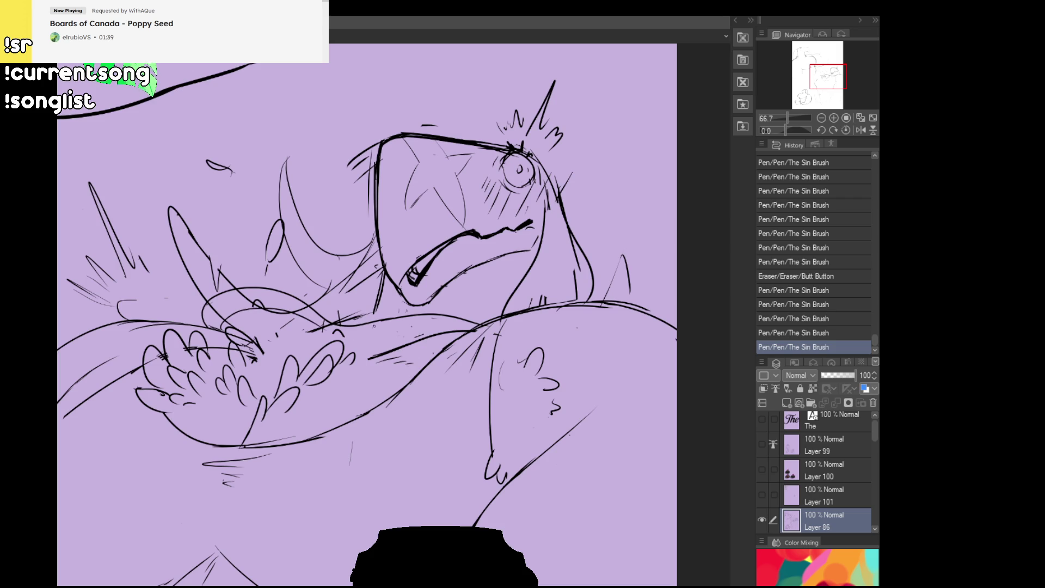
{"action": "left_click_drag", "start_coordinate": [294, 326], "coordinate": [341, 330]}
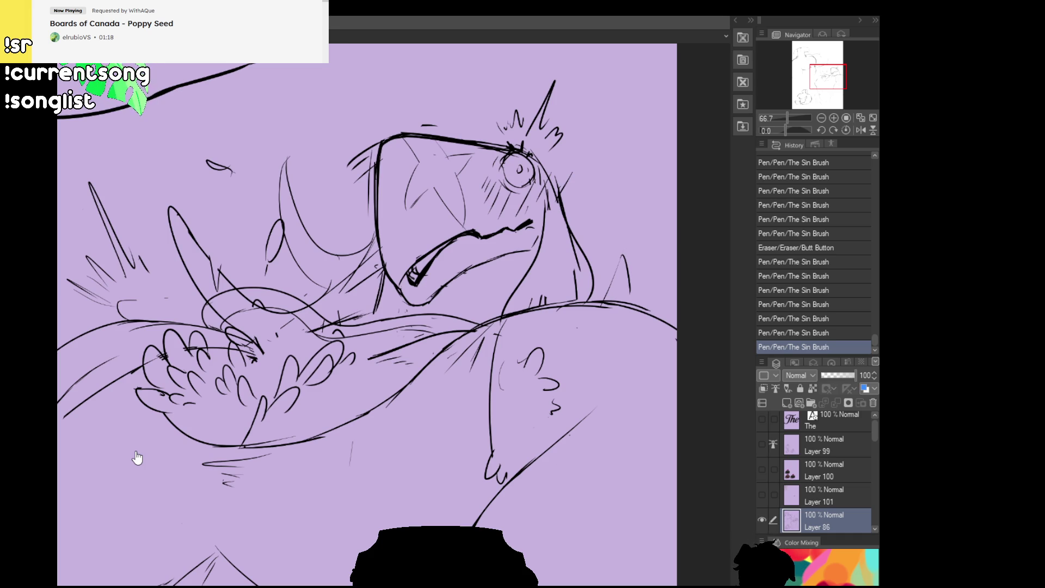
- Erase stray bits and draw a long downward contour line on the arm
{"action": "left_click_drag", "start_coordinate": [570, 281], "coordinate": [572, 264]}
{"action": "mouse_move", "coordinate": [504, 315]}
{"action": "left_mouse_down"}
{"action": "mouse_move", "coordinate": [488, 317]}
{"action": "mouse_move", "coordinate": [494, 310]}
{"action": "left_mouse_up"}
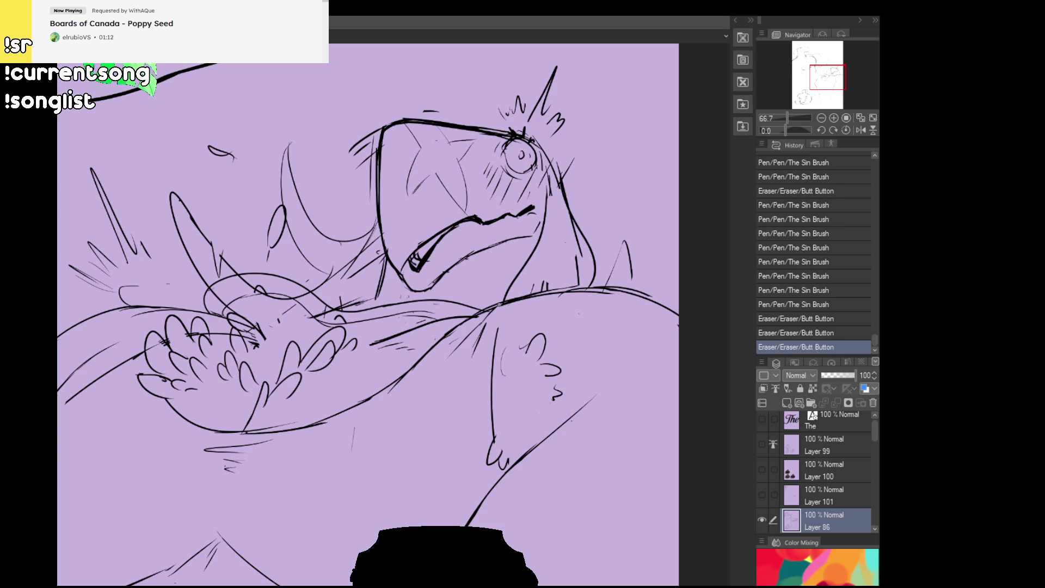
{"action": "mouse_move", "coordinate": [450, 340]}
{"action": "left_mouse_down"}
{"action": "mouse_move", "coordinate": [484, 311]}
{"action": "mouse_move", "coordinate": [500, 326]}
{"action": "mouse_move", "coordinate": [493, 343]}
{"action": "left_mouse_up"}
{"action": "key", "text": "ctrl+z"}
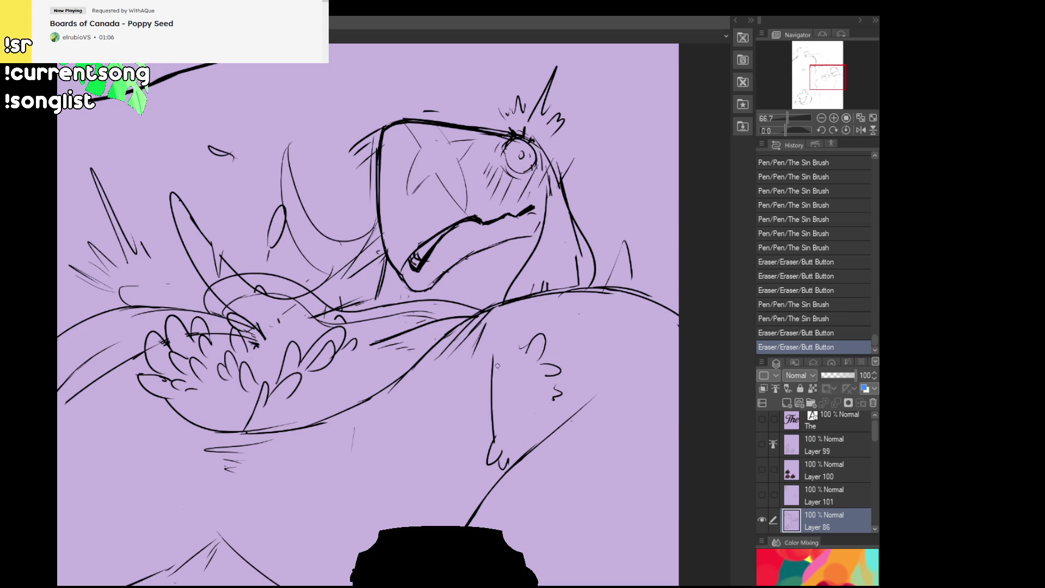
{"action": "mouse_move", "coordinate": [496, 397]}
{"action": "left_mouse_down"}
{"action": "mouse_move", "coordinate": [504, 304]}
{"action": "mouse_move", "coordinate": [494, 403]}
{"action": "left_mouse_up"}
{"action": "key", "text": "ctrl+z"}
- Erase a gap and redraw the rising line, darkening it after several retries
{"action": "key", "text": "ctrl+z"}
{"action": "left_click_drag", "start_coordinate": [503, 302], "coordinate": [493, 424]}
{"action": "mouse_move", "coordinate": [494, 341]}
{"action": "left_mouse_down"}
{"action": "mouse_move", "coordinate": [587, 282]}
{"action": "mouse_move", "coordinate": [793, 271]}
{"action": "mouse_move", "coordinate": [820, 282]}
{"action": "left_mouse_up"}
{"action": "left_click", "coordinate": [385, 358]}
{"action": "left_click_drag", "start_coordinate": [384, 358], "coordinate": [383, 357]}
{"action": "left_click_drag", "start_coordinate": [346, 389], "coordinate": [423, 326]}
{"action": "key", "text": "ctrl+z"}
{"action": "left_click_drag", "start_coordinate": [358, 376], "coordinate": [439, 312]}
- Erase stray bits and rework a small stroke between the bird head and chest
{"action": "key", "text": "ctrl+z"}
{"action": "mouse_move", "coordinate": [362, 370]}
{"action": "left_mouse_down"}
{"action": "mouse_move", "coordinate": [442, 311]}
{"action": "mouse_move", "coordinate": [376, 365]}
{"action": "left_mouse_up"}
{"action": "left_click_drag", "start_coordinate": [455, 308], "coordinate": [451, 309]}
{"action": "left_click_drag", "start_coordinate": [363, 369], "coordinate": [466, 298]}
{"action": "mouse_move", "coordinate": [700, 233]}
{"action": "left_mouse_down"}
{"action": "mouse_move", "coordinate": [618, 222]}
{"action": "mouse_move", "coordinate": [564, 276]}
{"action": "left_mouse_up"}
{"action": "left_click_drag", "start_coordinate": [553, 321], "coordinate": [564, 320]}
{"action": "key", "text": "ctrl+z"}
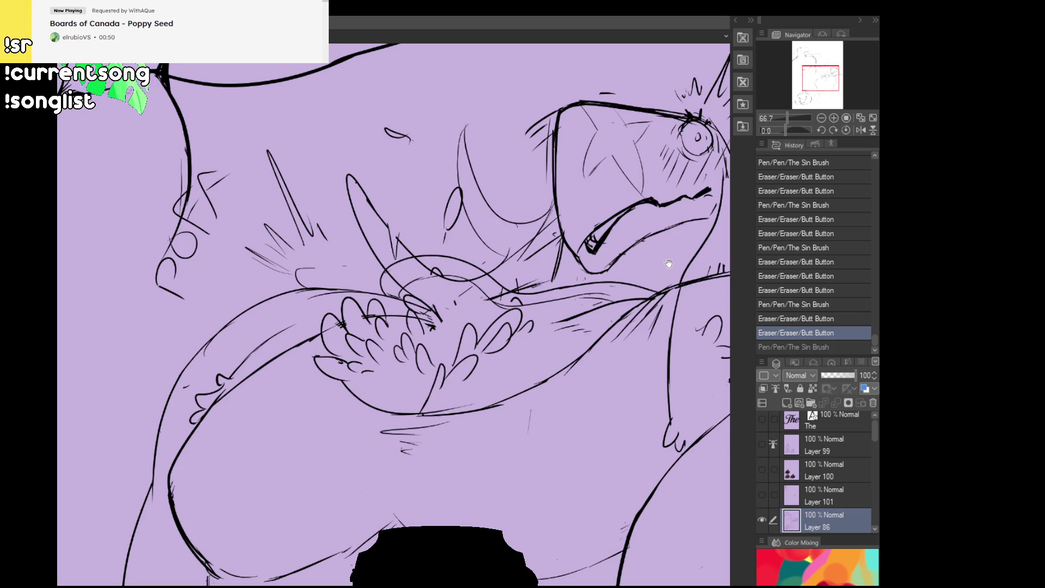
{"action": "left_click_drag", "start_coordinate": [671, 265], "coordinate": [645, 316]}
{"action": "left_click_drag", "start_coordinate": [553, 321], "coordinate": [554, 322]}
{"action": "left_click_drag", "start_coordinate": [540, 325], "coordinate": [564, 320]}
{"action": "mouse_move", "coordinate": [668, 294]}
{"action": "left_mouse_down"}
{"action": "mouse_move", "coordinate": [664, 307]}
{"action": "mouse_move", "coordinate": [624, 311]}
{"action": "left_mouse_up"}
- Erase the stray marks around the bird's gritted mouth
{"action": "mouse_move", "coordinate": [517, 336]}
{"action": "left_mouse_down"}
{"action": "mouse_move", "coordinate": [554, 347]}
{"action": "mouse_move", "coordinate": [570, 335]}
{"action": "mouse_move", "coordinate": [563, 343]}
{"action": "mouse_move", "coordinate": [612, 308]}
{"action": "mouse_move", "coordinate": [613, 290]}
{"action": "left_mouse_up"}
{"action": "left_click_drag", "start_coordinate": [550, 326], "coordinate": [554, 317]}
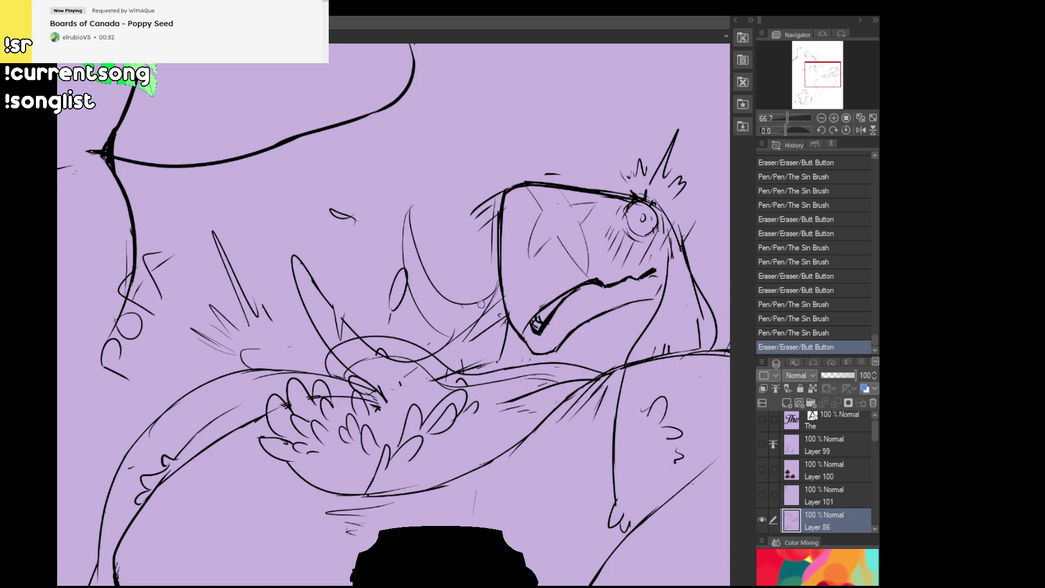
{"action": "left_click", "coordinate": [494, 318]}
{"action": "left_click", "coordinate": [493, 305]}
{"action": "left_click", "coordinate": [462, 333]}
{"action": "key", "text": "ctrl+z"}
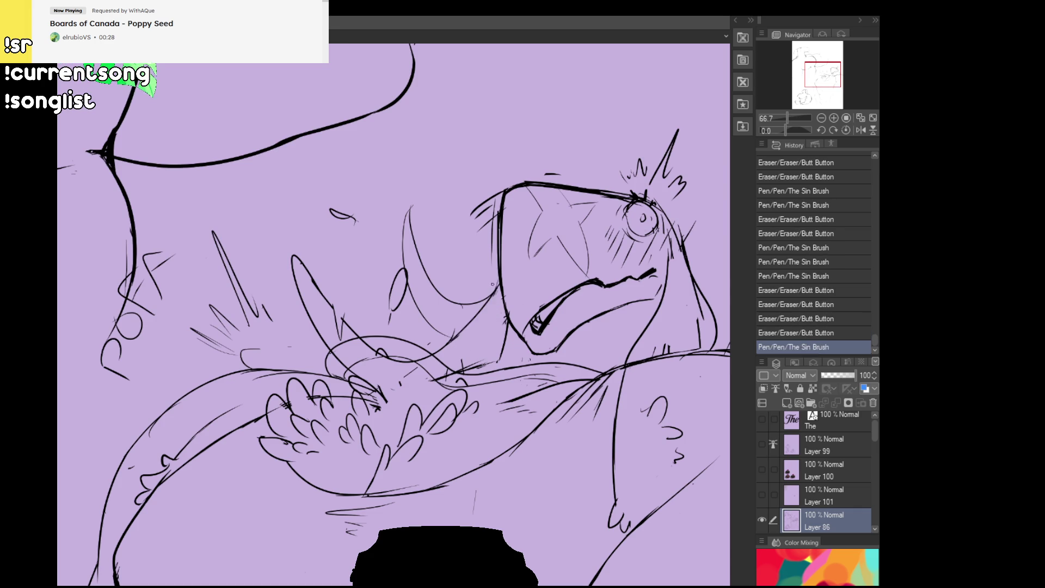
{"action": "key", "text": "ctrl+y"}
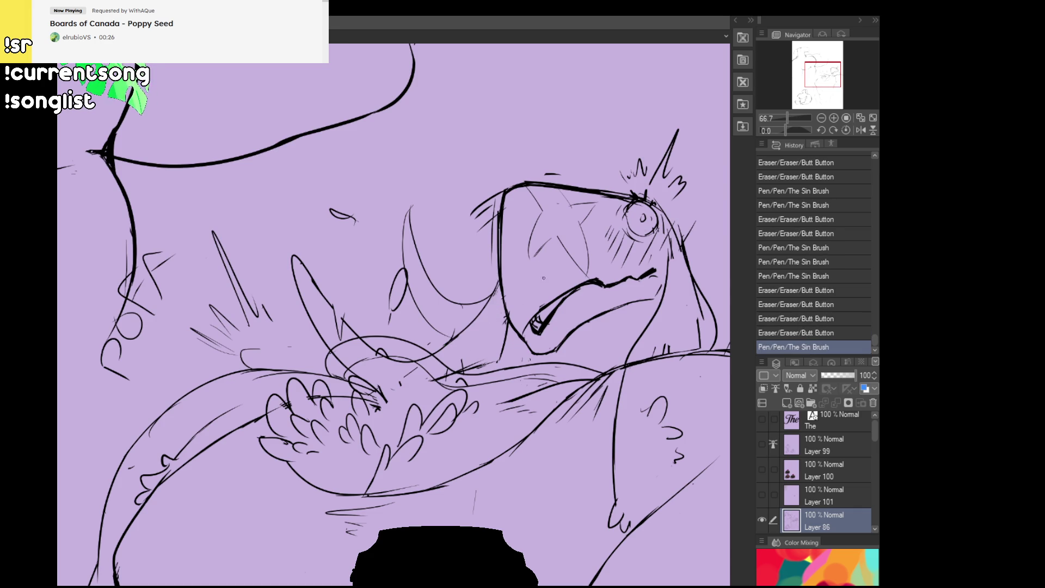
- Redraw the strokes below the face along the chest contour and erase leftover bits
{"action": "mouse_move", "coordinate": [510, 294]}
{"action": "left_mouse_down"}
{"action": "mouse_move", "coordinate": [410, 352]}
{"action": "mouse_move", "coordinate": [527, 330]}
{"action": "mouse_move", "coordinate": [598, 424]}
{"action": "left_mouse_up"}
{"action": "key", "text": "ctrl+z"}
{"action": "key", "text": "ctrl+z"}
{"action": "mouse_move", "coordinate": [524, 357]}
{"action": "left_mouse_down"}
{"action": "mouse_move", "coordinate": [607, 429]}
{"action": "mouse_move", "coordinate": [566, 372]}
{"action": "mouse_move", "coordinate": [598, 435]}
{"action": "left_mouse_up"}
{"action": "key", "text": "ctrl+z"}
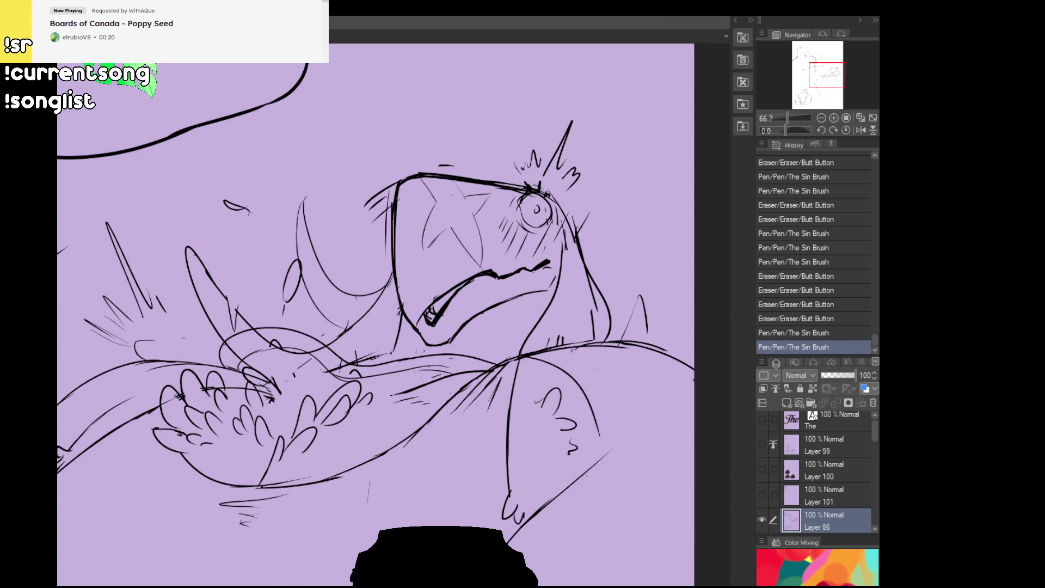
{"action": "mouse_move", "coordinate": [593, 354]}
{"action": "left_mouse_down"}
{"action": "mouse_move", "coordinate": [622, 452]}
{"action": "mouse_move", "coordinate": [610, 494]}
{"action": "left_mouse_up"}
{"action": "left_click_drag", "start_coordinate": [617, 455], "coordinate": [609, 493]}
{"action": "key", "text": "ctrl+z"}
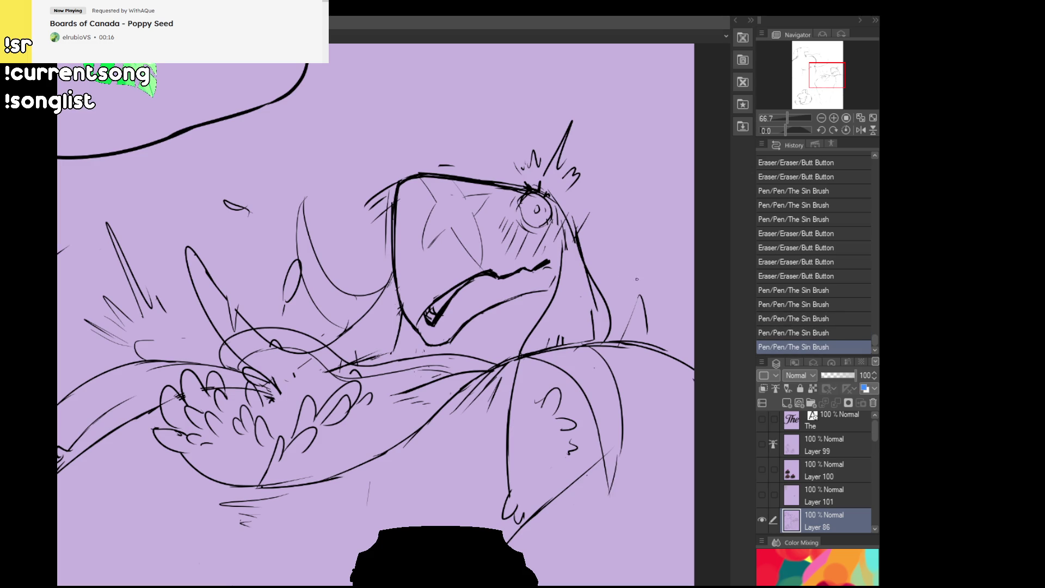
{"action": "left_click_drag", "start_coordinate": [615, 369], "coordinate": [602, 338]}
{"action": "key", "text": "ctrl+z"}
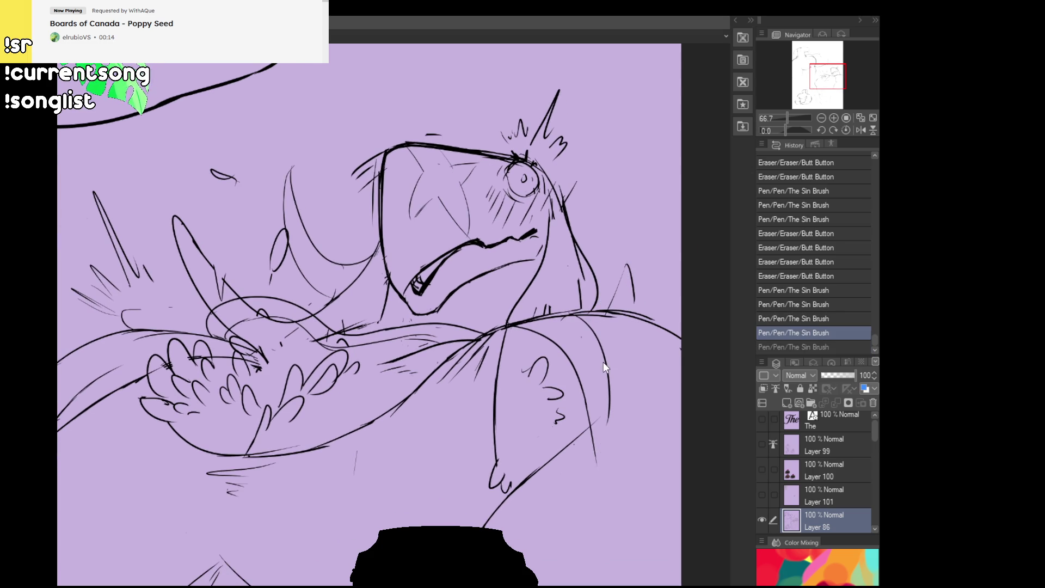
{"action": "left_click_drag", "start_coordinate": [632, 380], "coordinate": [579, 380]}
{"action": "key", "text": "ctrl+z"}
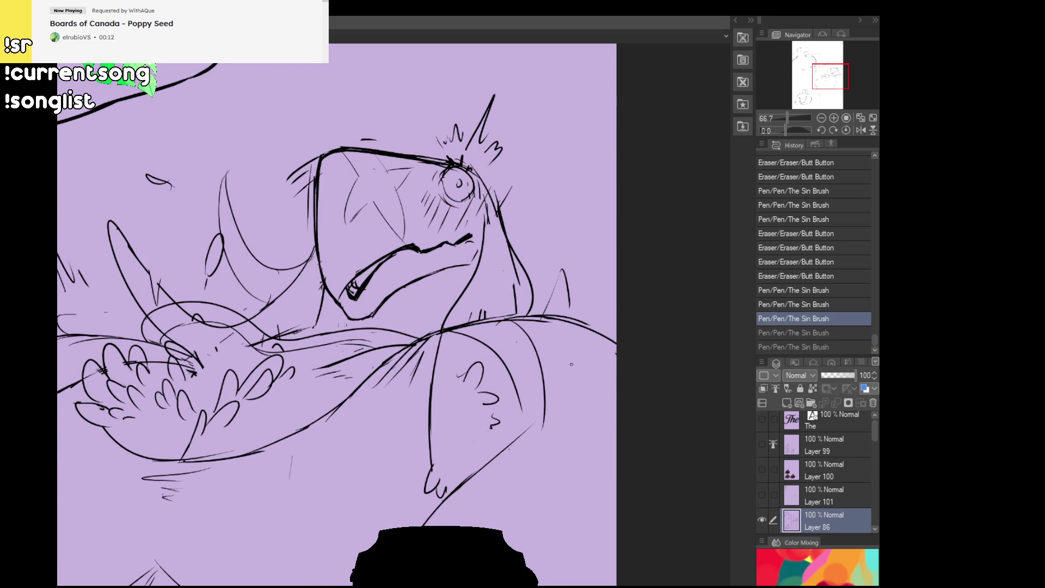
{"action": "left_click_drag", "start_coordinate": [512, 374], "coordinate": [546, 425]}
{"action": "left_click_drag", "start_coordinate": [510, 370], "coordinate": [521, 390]}
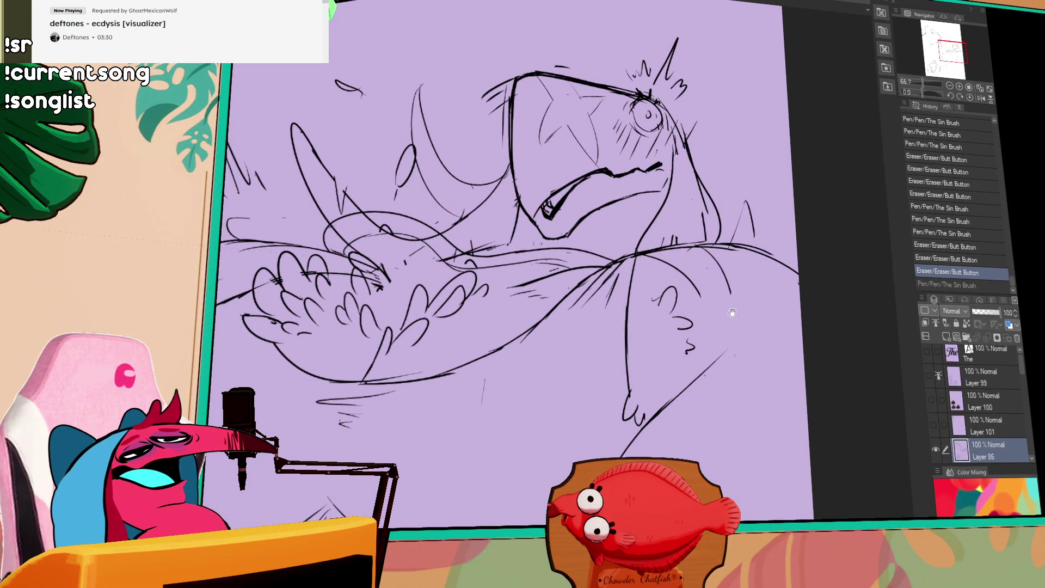
- Clean up stray marks and add small pen strokes around the gripping hands
{"action": "mouse_move", "coordinate": [724, 332]}
{"action": "left_mouse_down"}
{"action": "mouse_move", "coordinate": [677, 377]}
{"action": "mouse_move", "coordinate": [745, 331]}
{"action": "left_mouse_up"}
{"action": "key", "text": "ctrl+z"}
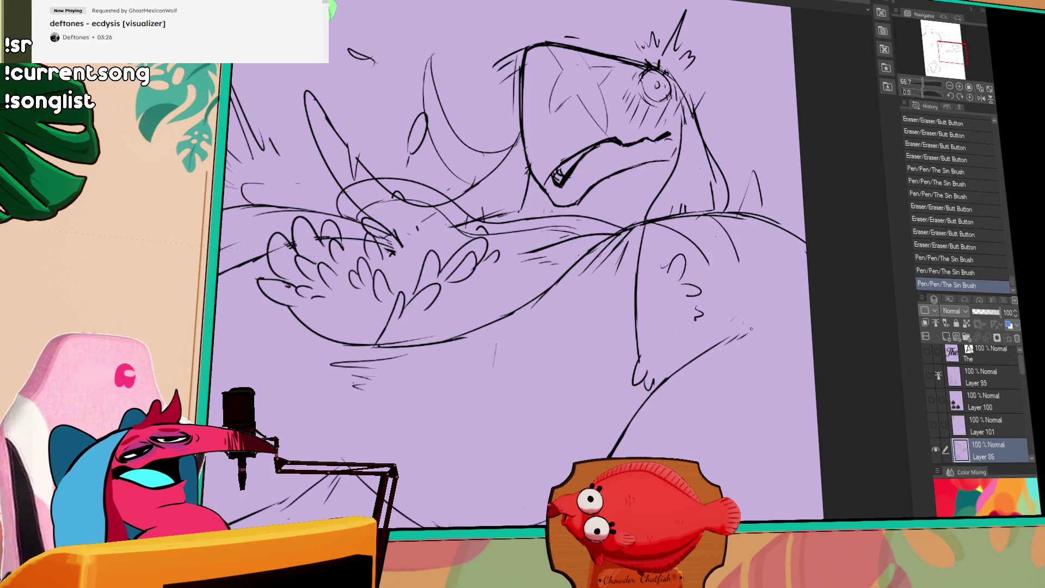
{"action": "mouse_move", "coordinate": [415, 237]}
{"action": "left_mouse_down"}
{"action": "mouse_move", "coordinate": [503, 319]}
{"action": "mouse_move", "coordinate": [590, 336]}
{"action": "mouse_move", "coordinate": [569, 346]}
{"action": "mouse_move", "coordinate": [583, 355]}
{"action": "left_mouse_up"}
{"action": "key", "text": "ctrl+z"}
{"action": "mouse_move", "coordinate": [549, 315]}
{"action": "left_mouse_down"}
{"action": "mouse_move", "coordinate": [569, 339]}
{"action": "mouse_move", "coordinate": [557, 346]}
{"action": "left_mouse_up"}
{"action": "left_click_drag", "start_coordinate": [552, 340], "coordinate": [556, 351]}
- Rework the line above the hands, undoing the erasures to restore it
{"action": "left_click_drag", "start_coordinate": [724, 252], "coordinate": [721, 236]}
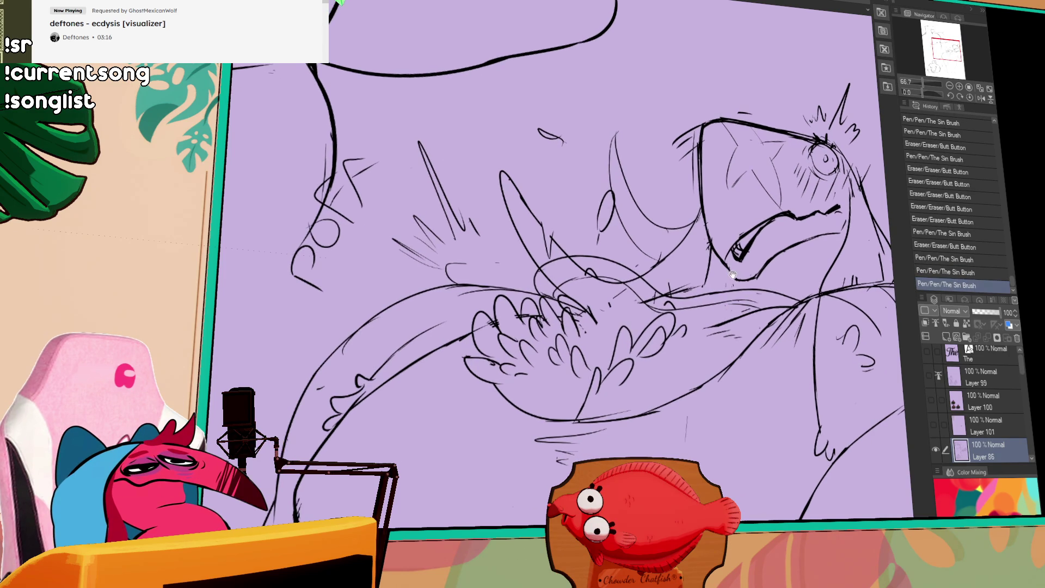
{"action": "mouse_move", "coordinate": [588, 274]}
{"action": "left_mouse_down"}
{"action": "mouse_move", "coordinate": [580, 268]}
{"action": "mouse_move", "coordinate": [596, 270]}
{"action": "left_mouse_up"}
{"action": "left_click_drag", "start_coordinate": [598, 272], "coordinate": [613, 272]}
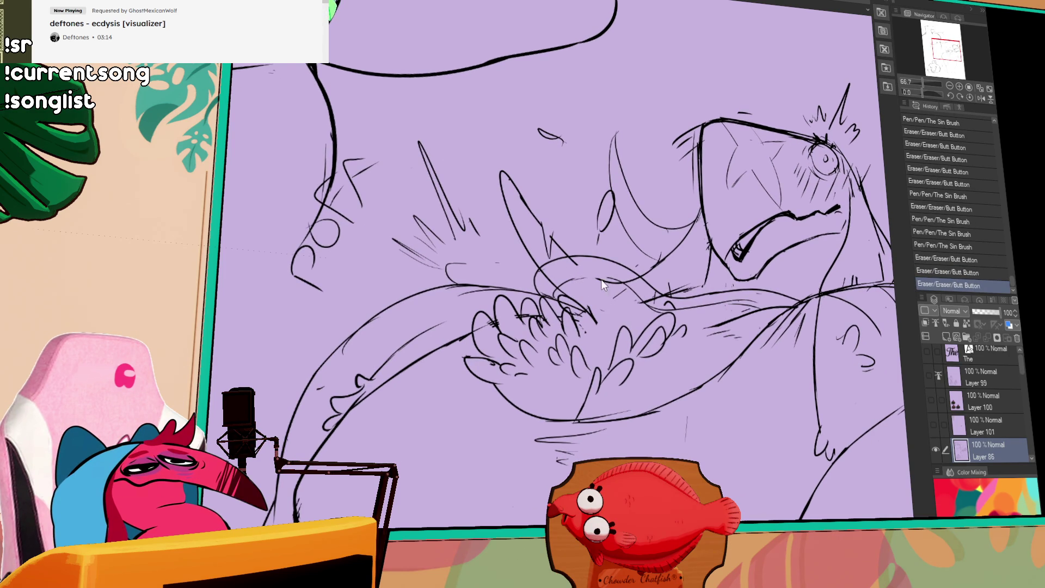
{"action": "key", "text": "ctrl+z"}
{"action": "mouse_move", "coordinate": [544, 292]}
{"action": "left_mouse_down"}
{"action": "mouse_move", "coordinate": [604, 270]}
{"action": "mouse_move", "coordinate": [547, 282]}
{"action": "left_mouse_up"}
{"action": "key", "text": "ctrl+z"}
{"action": "key", "text": "ctrl+z"}
{"action": "key", "text": "ctrl+z"}
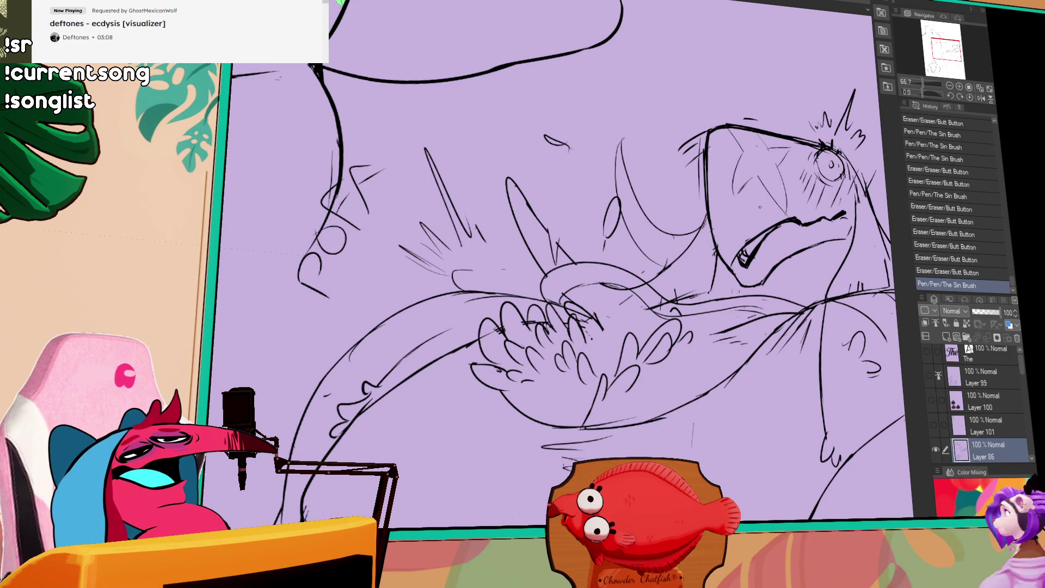
- Erase stray bits beside the bird's face and add a short stroke near the mouth
{"action": "left_click_drag", "start_coordinate": [645, 285], "coordinate": [667, 291]}
{"action": "mouse_move", "coordinate": [819, 229]}
{"action": "left_mouse_down"}
{"action": "mouse_move", "coordinate": [796, 207]}
{"action": "mouse_move", "coordinate": [809, 178]}
{"action": "left_mouse_up"}
{"action": "left_click_drag", "start_coordinate": [836, 256], "coordinate": [811, 265]}
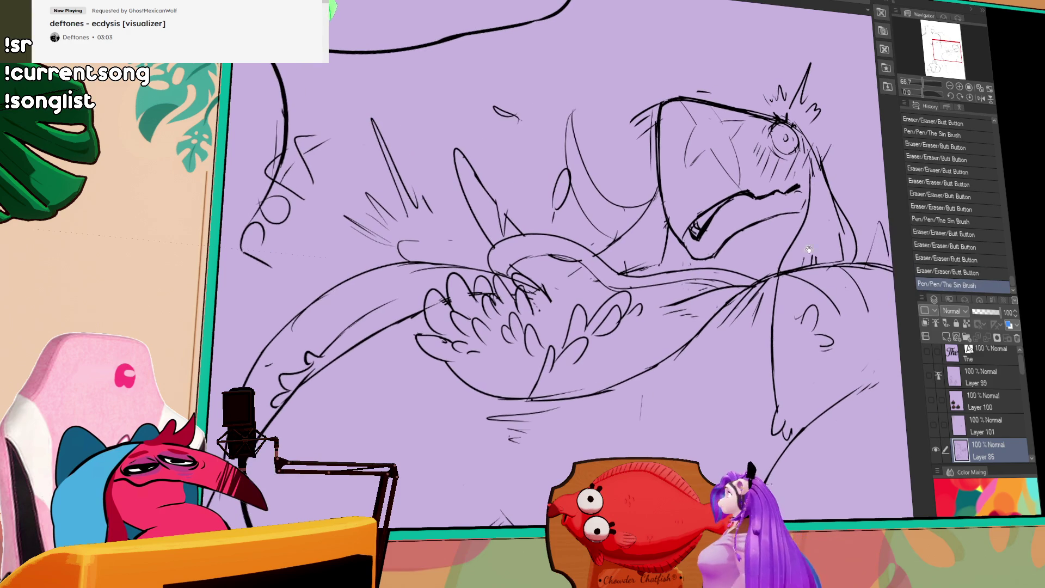
{"action": "left_click_drag", "start_coordinate": [843, 204], "coordinate": [836, 245]}
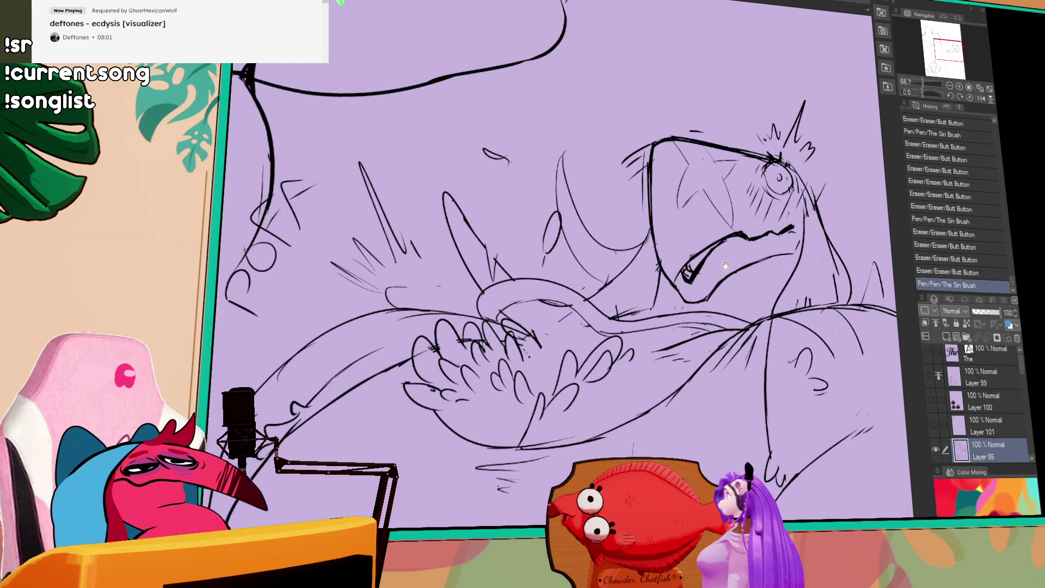
{"action": "left_click_drag", "start_coordinate": [634, 299], "coordinate": [674, 292]}
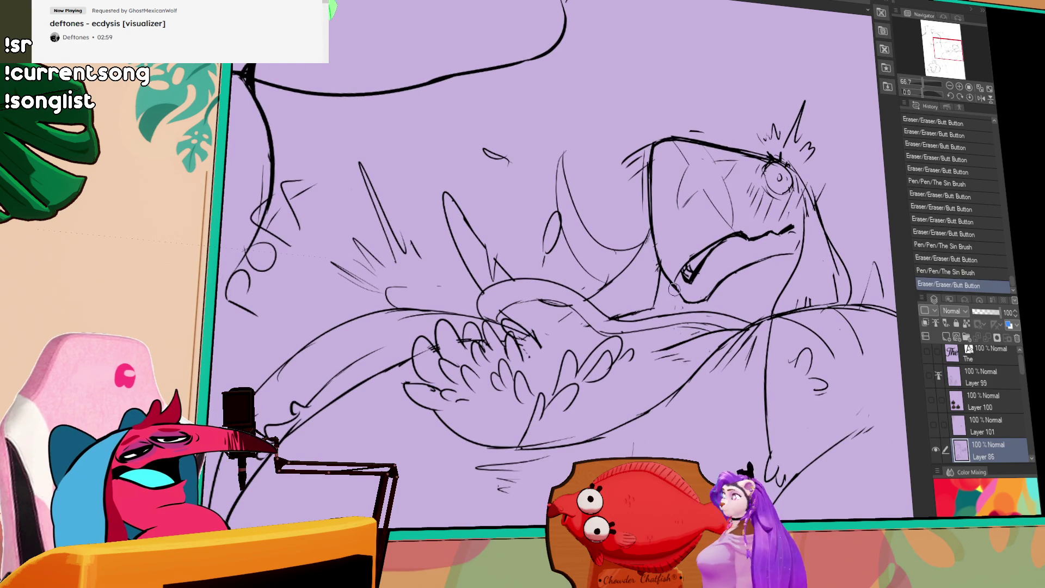
{"action": "left_click_drag", "start_coordinate": [833, 208], "coordinate": [830, 187]}
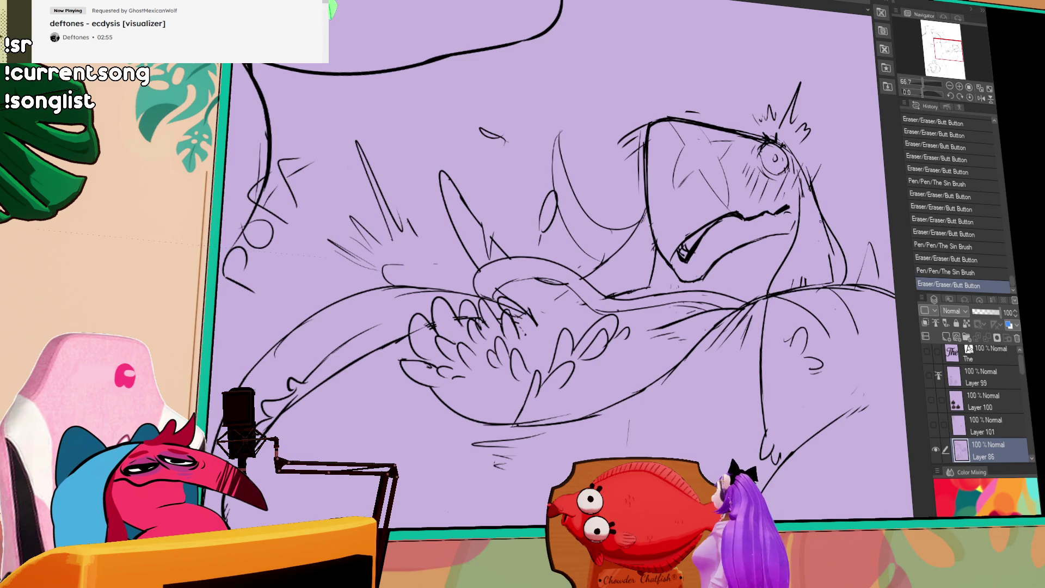
{"action": "left_click_drag", "start_coordinate": [832, 258], "coordinate": [808, 248]}
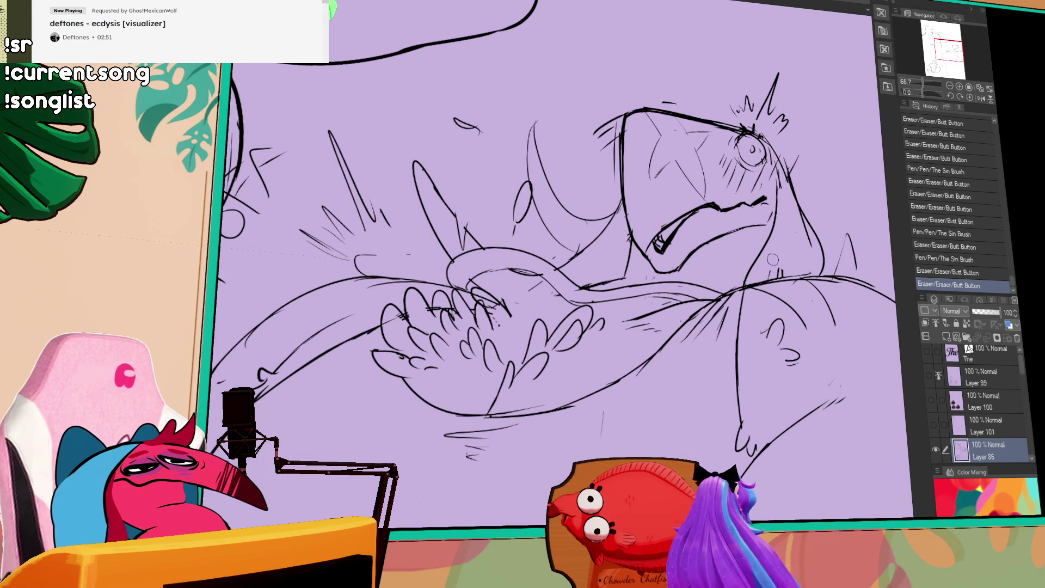
- Dab small pen marks and redraw spiky strokes to the right of the bird's face
{"action": "left_click", "coordinate": [743, 278]}
{"action": "key", "text": "p"}
{"action": "left_click", "coordinate": [765, 260]}
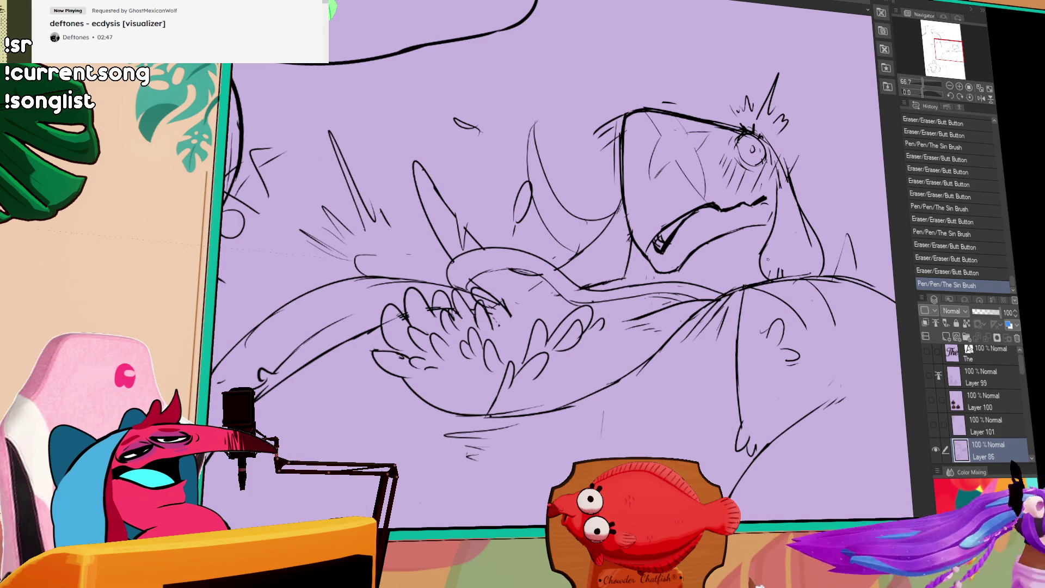
{"action": "key", "text": "e"}
{"action": "mouse_move", "coordinate": [797, 260]}
{"action": "left_mouse_down"}
{"action": "mouse_move", "coordinate": [765, 297]}
{"action": "mouse_move", "coordinate": [806, 299]}
{"action": "mouse_move", "coordinate": [812, 310]}
{"action": "left_mouse_up"}
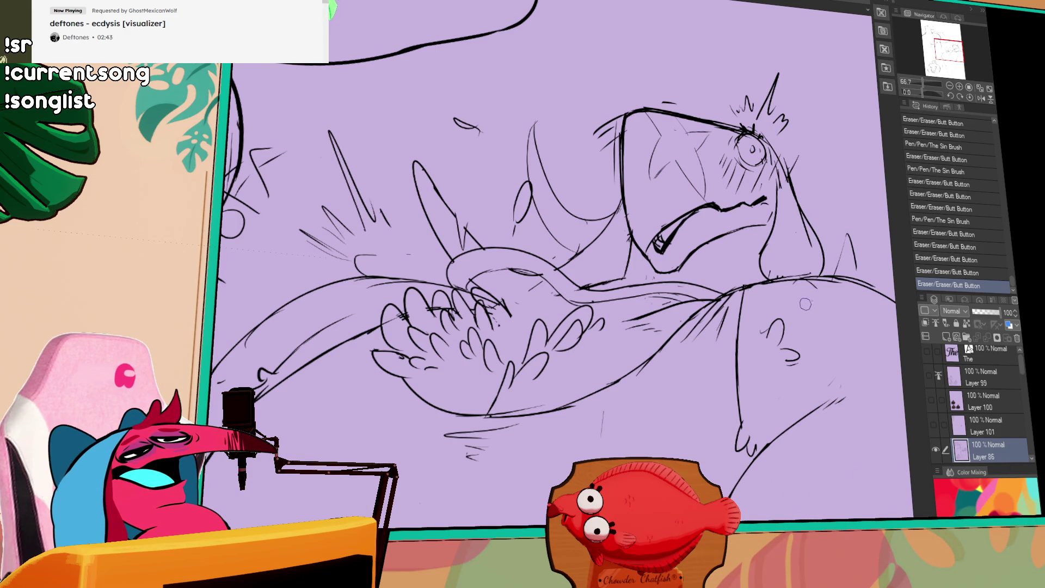
{"action": "key", "text": "p"}
{"action": "mouse_move", "coordinate": [798, 202]}
{"action": "left_mouse_down"}
{"action": "mouse_move", "coordinate": [796, 266]}
{"action": "mouse_move", "coordinate": [827, 258]}
{"action": "mouse_move", "coordinate": [812, 284]}
{"action": "left_mouse_up"}
{"action": "key", "text": "ctrl+z"}
{"action": "key", "text": "ctrl+z"}
- Erase a stray mark and try a line across the chest, then undo it
{"action": "scroll", "coordinate": [572, 315], "scroll_direction": "down", "scroll_amount": 4}
{"action": "left_click_drag", "start_coordinate": [572, 314], "coordinate": [682, 246]}
{"action": "left_click_drag", "start_coordinate": [600, 292], "coordinate": [669, 252]}
{"action": "key", "text": "ctrl+z"}
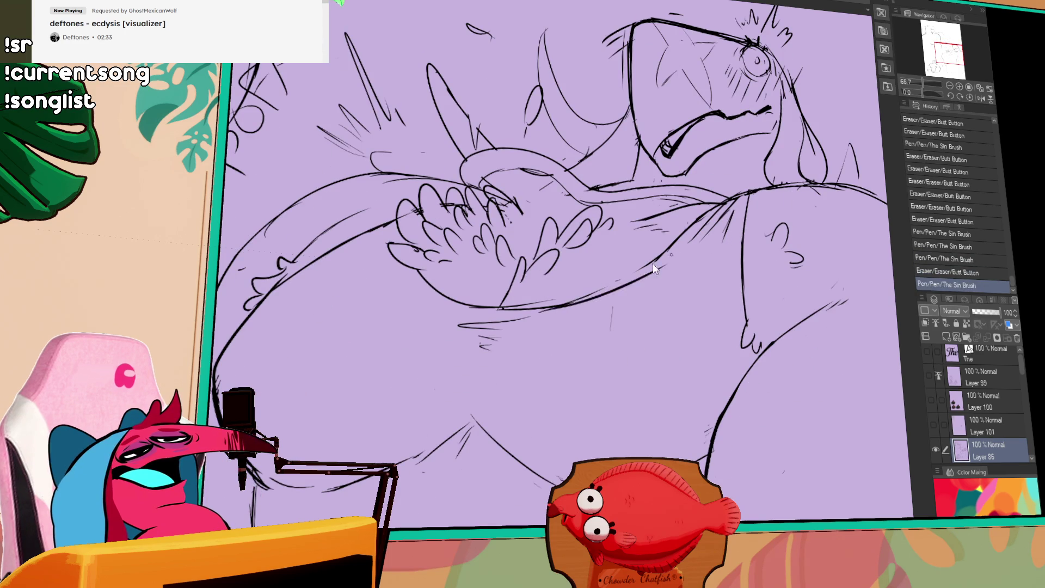
- Redraw the chest line and reframe the view so the head sits higher
{"action": "mouse_move", "coordinate": [553, 305]}
{"action": "left_mouse_down"}
{"action": "mouse_move", "coordinate": [666, 249]}
{"action": "mouse_move", "coordinate": [619, 270]}
{"action": "mouse_move", "coordinate": [653, 270]}
{"action": "left_mouse_up"}
{"action": "key", "text": "ctrl+z"}
{"action": "left_click_drag", "start_coordinate": [822, 124], "coordinate": [789, 227]}
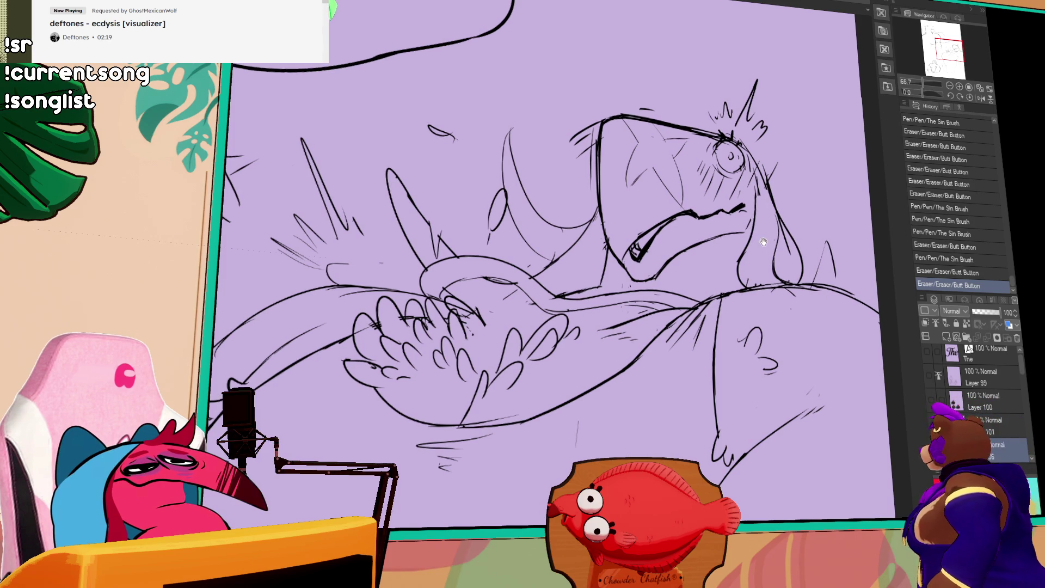
{"action": "mouse_move", "coordinate": [754, 239]}
{"action": "left_mouse_down"}
{"action": "mouse_move", "coordinate": [775, 161]}
{"action": "mouse_move", "coordinate": [777, 183]}
{"action": "left_mouse_up"}
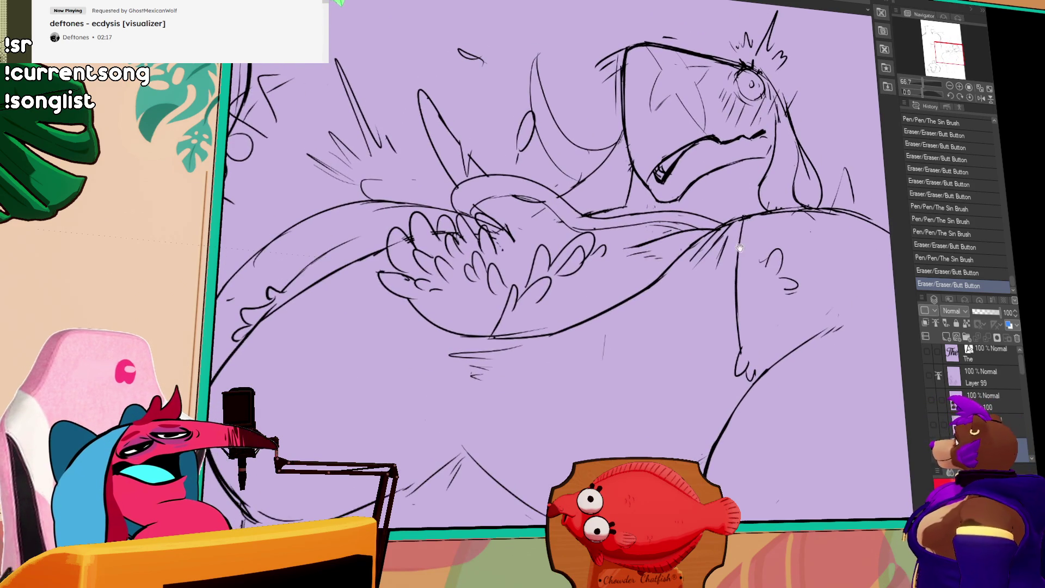
- Rework the hand lines and add small feather marks along the top of the wing
{"action": "mouse_move", "coordinate": [517, 244]}
{"action": "left_mouse_down"}
{"action": "mouse_move", "coordinate": [523, 254]}
{"action": "mouse_move", "coordinate": [500, 240]}
{"action": "mouse_move", "coordinate": [505, 250]}
{"action": "left_mouse_up"}
{"action": "mouse_move", "coordinate": [560, 230]}
{"action": "left_mouse_down"}
{"action": "mouse_move", "coordinate": [569, 220]}
{"action": "mouse_move", "coordinate": [560, 244]}
{"action": "mouse_move", "coordinate": [519, 245]}
{"action": "left_mouse_up"}
{"action": "left_click_drag", "start_coordinate": [574, 217], "coordinate": [567, 228]}
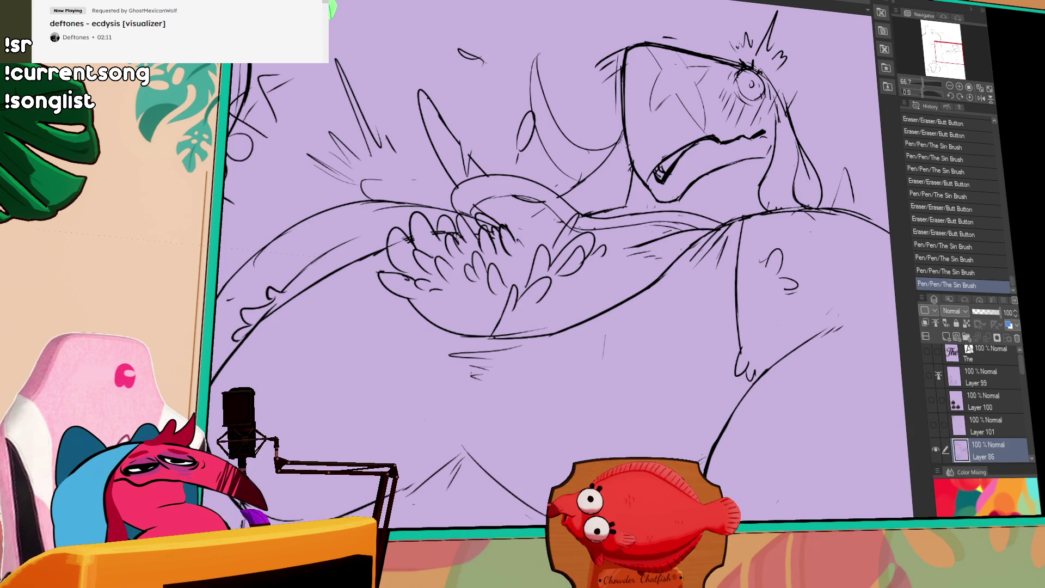
{"action": "mouse_move", "coordinate": [430, 300]}
{"action": "left_mouse_down"}
{"action": "mouse_move", "coordinate": [436, 317]}
{"action": "mouse_move", "coordinate": [469, 299]}
{"action": "mouse_move", "coordinate": [498, 321]}
{"action": "left_mouse_up"}
{"action": "left_click_drag", "start_coordinate": [520, 277], "coordinate": [515, 303]}
{"action": "mouse_move", "coordinate": [527, 297]}
{"action": "left_mouse_down"}
{"action": "mouse_move", "coordinate": [525, 305]}
{"action": "mouse_move", "coordinate": [566, 309]}
{"action": "mouse_move", "coordinate": [573, 287]}
{"action": "mouse_move", "coordinate": [559, 280]}
{"action": "mouse_move", "coordinate": [578, 265]}
{"action": "mouse_move", "coordinate": [567, 279]}
{"action": "left_mouse_up"}
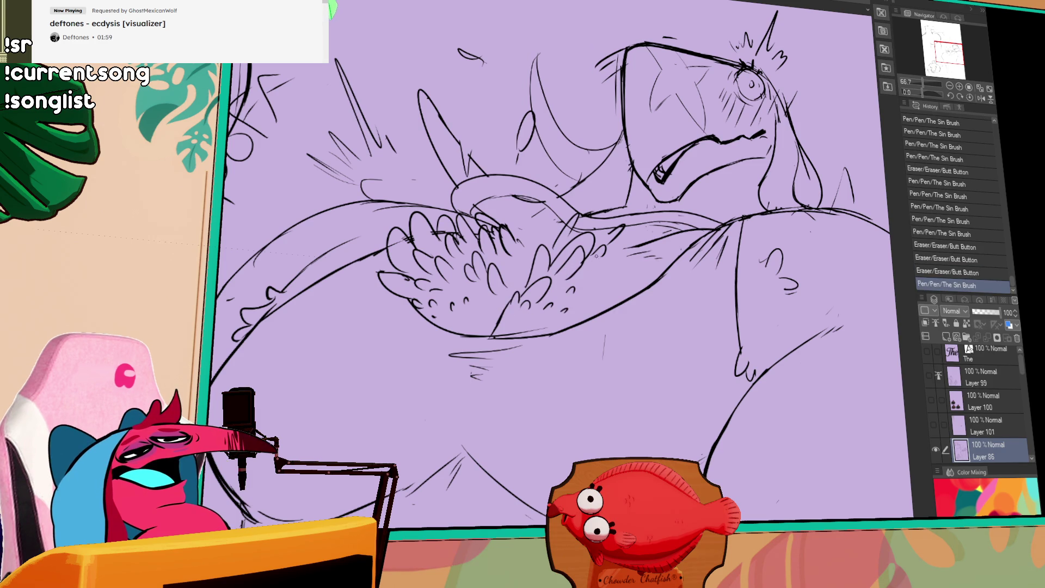
{"action": "left_click_drag", "start_coordinate": [564, 280], "coordinate": [584, 274]}
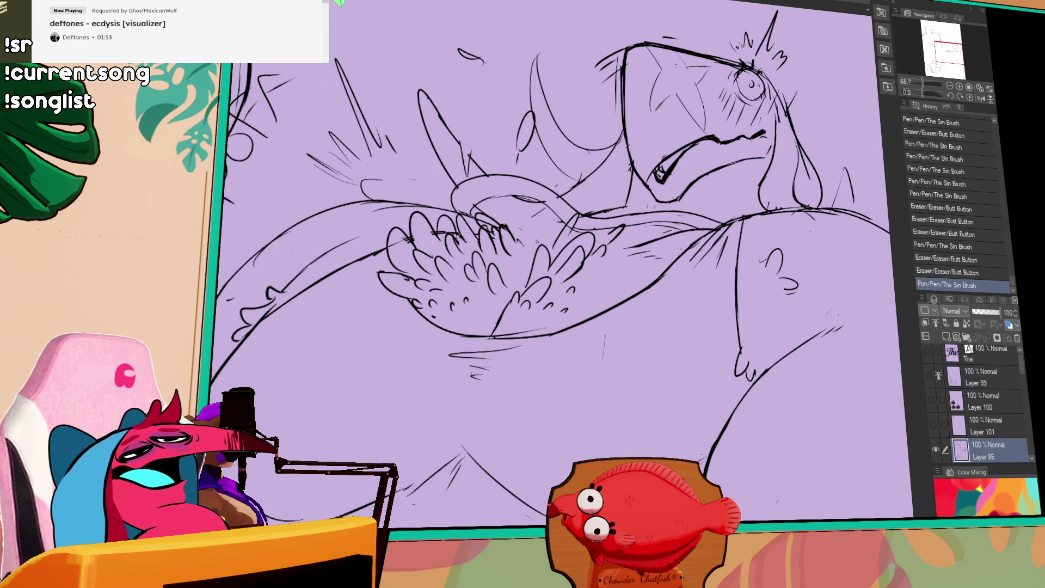
{"action": "mouse_move", "coordinate": [522, 229]}
{"action": "left_mouse_down"}
{"action": "mouse_move", "coordinate": [528, 236]}
{"action": "mouse_move", "coordinate": [533, 212]}
{"action": "left_mouse_up"}
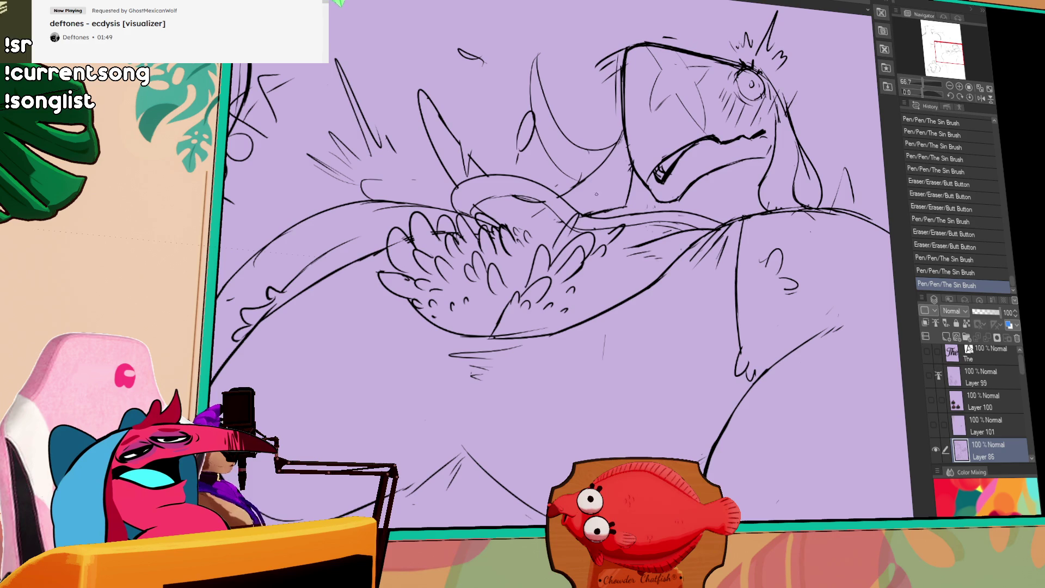
- Add a small stroke beside the face and redraw the short lines at the shoulder
{"action": "left_click_drag", "start_coordinate": [544, 245], "coordinate": [540, 249]}
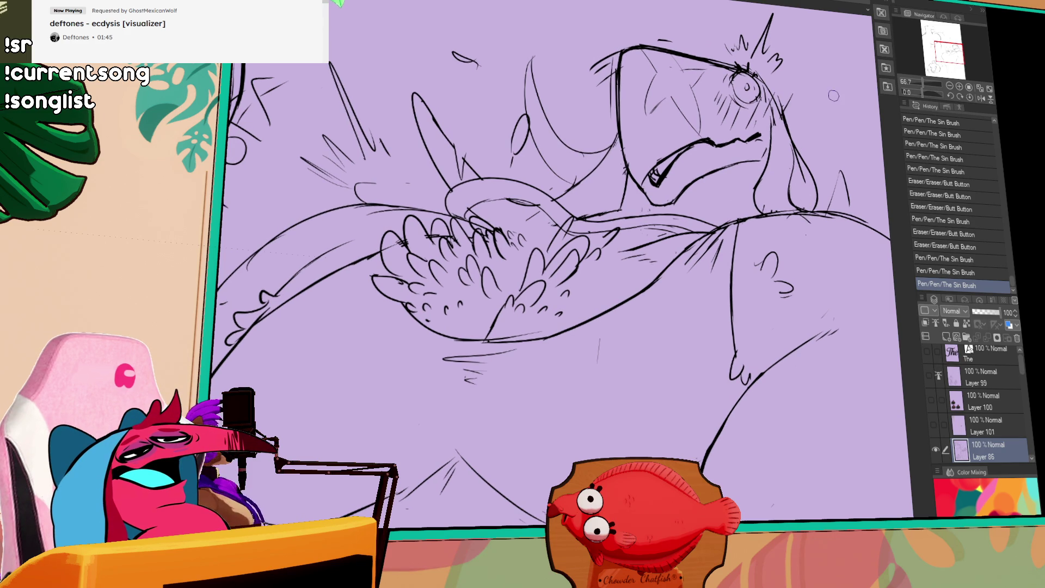
{"action": "left_click_drag", "start_coordinate": [755, 240], "coordinate": [767, 228]}
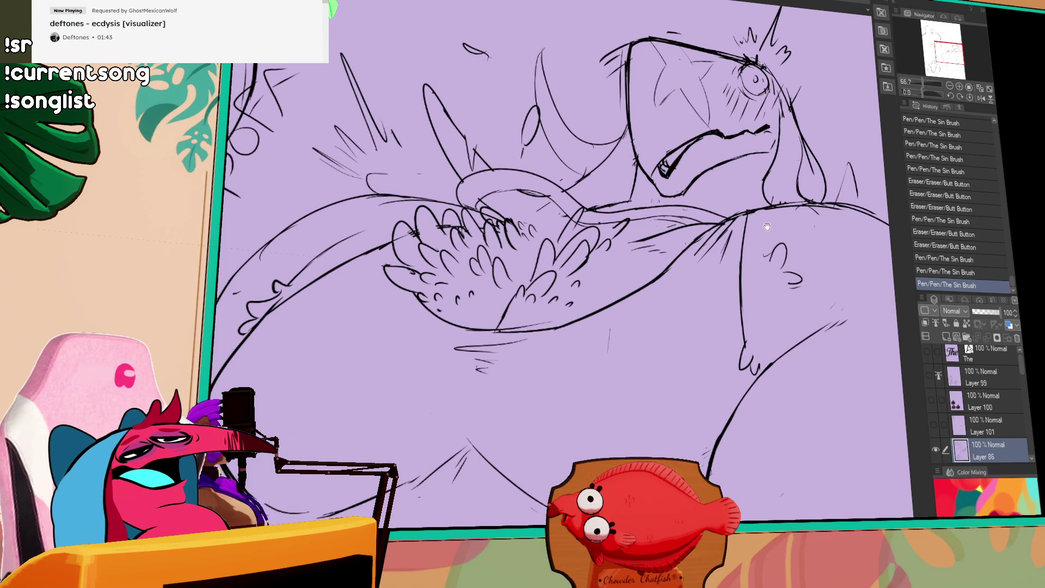
{"action": "left_click_drag", "start_coordinate": [603, 271], "coordinate": [637, 234]}
{"action": "mouse_move", "coordinate": [634, 240]}
{"action": "left_mouse_down"}
{"action": "mouse_move", "coordinate": [648, 229]}
{"action": "mouse_move", "coordinate": [631, 231]}
{"action": "left_mouse_up"}
{"action": "mouse_move", "coordinate": [628, 269]}
{"action": "left_mouse_down"}
{"action": "mouse_move", "coordinate": [639, 258]}
{"action": "mouse_move", "coordinate": [630, 237]}
{"action": "left_mouse_up"}
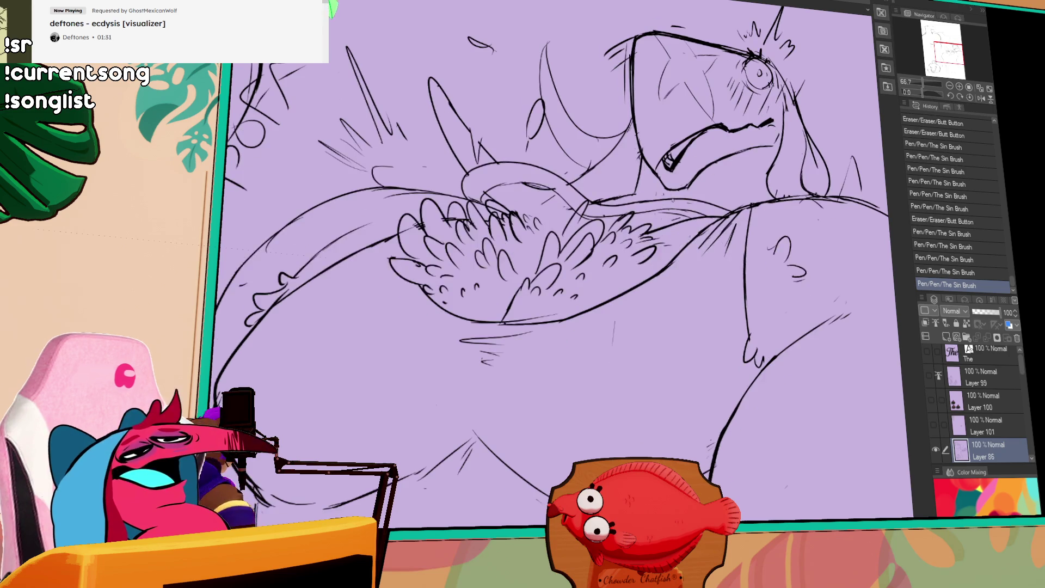
{"action": "left_click_drag", "start_coordinate": [631, 263], "coordinate": [648, 253]}
{"action": "left_click_drag", "start_coordinate": [661, 174], "coordinate": [674, 166]}
{"action": "mouse_move", "coordinate": [659, 177]}
{"action": "left_mouse_down"}
{"action": "mouse_move", "coordinate": [678, 163]}
{"action": "mouse_move", "coordinate": [668, 294]}
{"action": "left_mouse_up"}
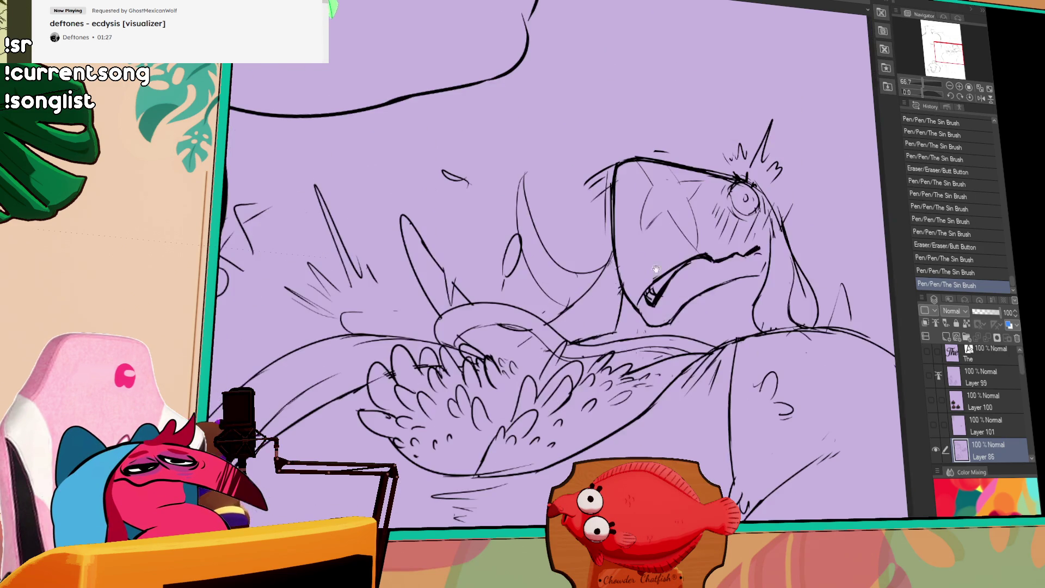
- Try erasing shoulder lines and adding marks near the bird's eye, undoing both
{"action": "left_click_drag", "start_coordinate": [621, 254], "coordinate": [625, 267]}
{"action": "left_click_drag", "start_coordinate": [623, 261], "coordinate": [629, 275]}
{"action": "key", "text": "ctrl+z"}
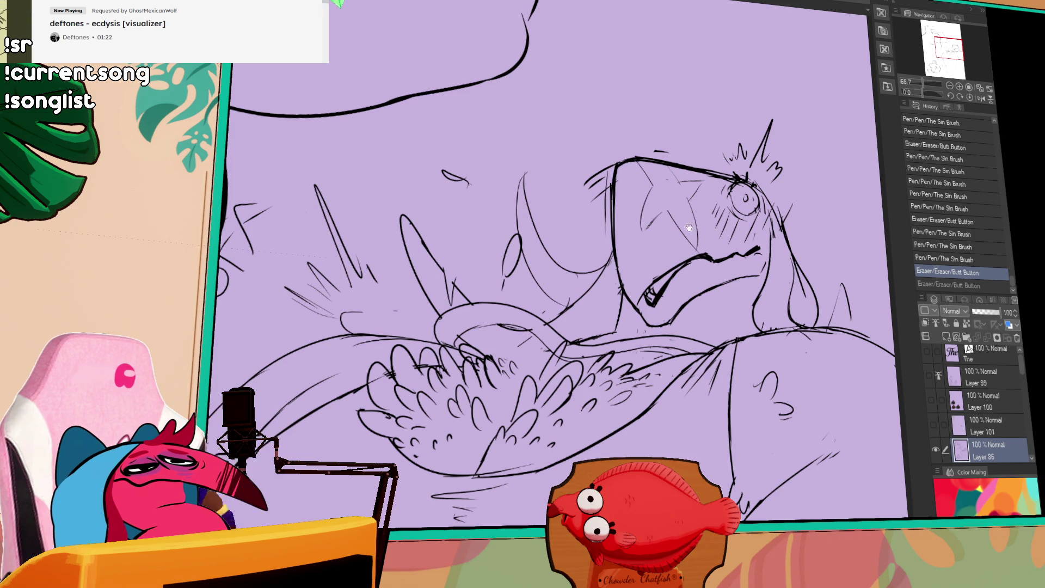
{"action": "left_click", "coordinate": [753, 215]}
{"action": "left_click", "coordinate": [640, 323]}
{"action": "key", "text": "ctrl+z"}
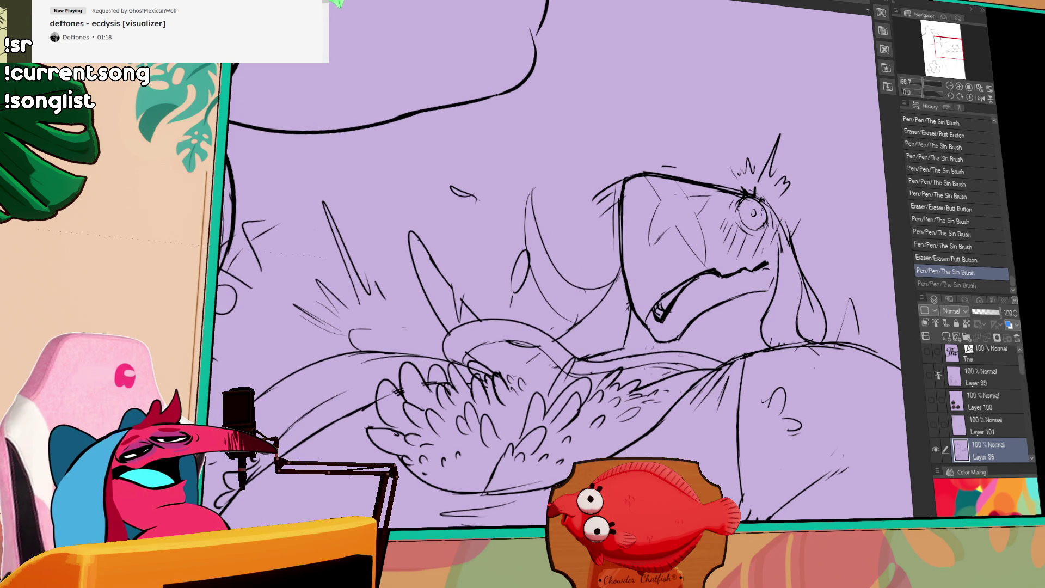
- Erase stray bits beside the bird's jaw while panning around the sketch
{"action": "left_click_drag", "start_coordinate": [824, 307], "coordinate": [793, 221]}
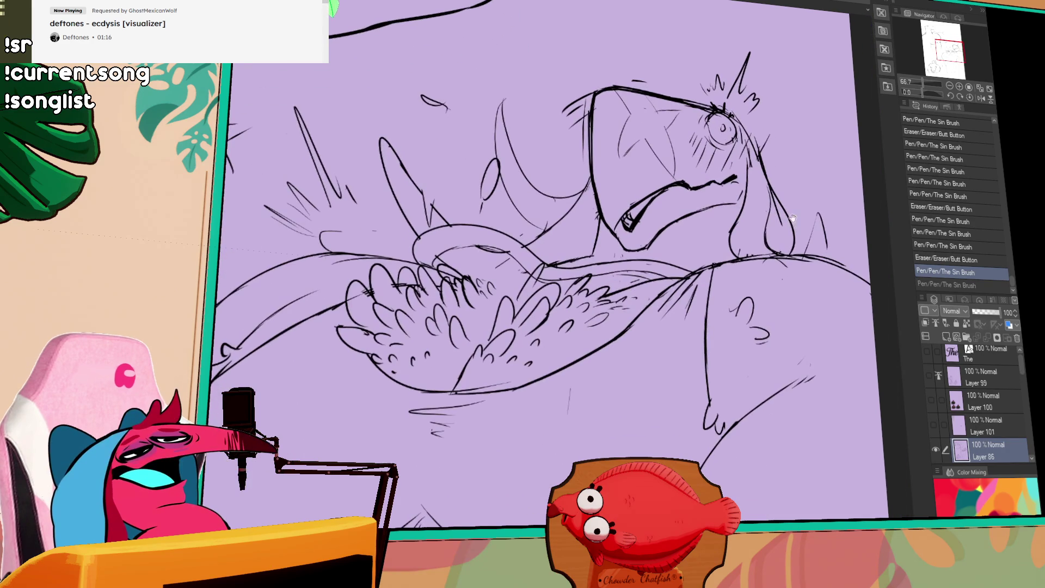
{"action": "left_click_drag", "start_coordinate": [720, 224], "coordinate": [694, 221]}
{"action": "mouse_move", "coordinate": [661, 188]}
{"action": "left_mouse_down"}
{"action": "mouse_move", "coordinate": [662, 259]}
{"action": "mouse_move", "coordinate": [714, 234]}
{"action": "mouse_move", "coordinate": [731, 211]}
{"action": "mouse_move", "coordinate": [716, 220]}
{"action": "mouse_move", "coordinate": [763, 222]}
{"action": "left_mouse_up"}
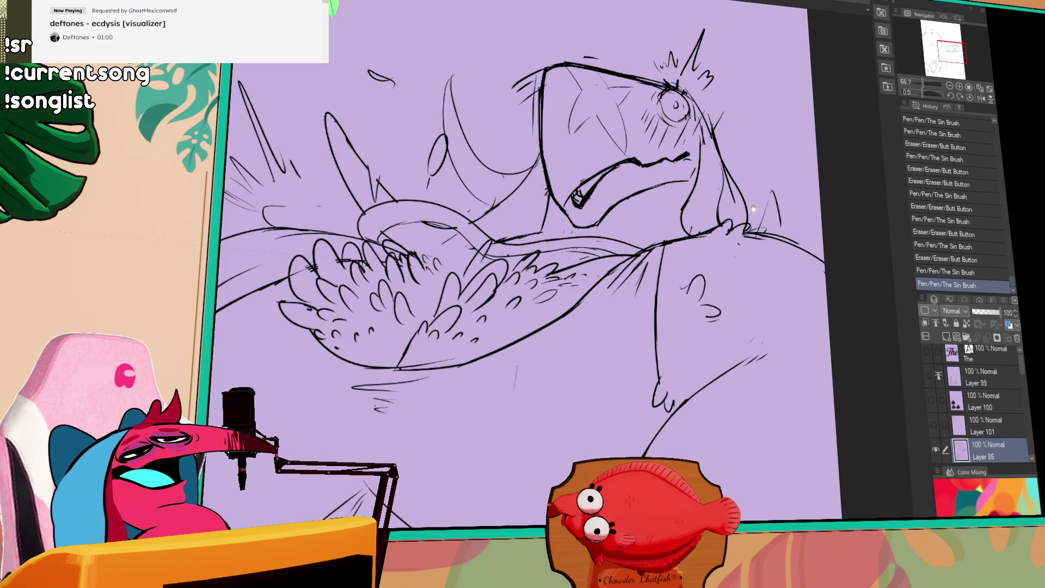
{"action": "left_click_drag", "start_coordinate": [696, 243], "coordinate": [707, 233]}
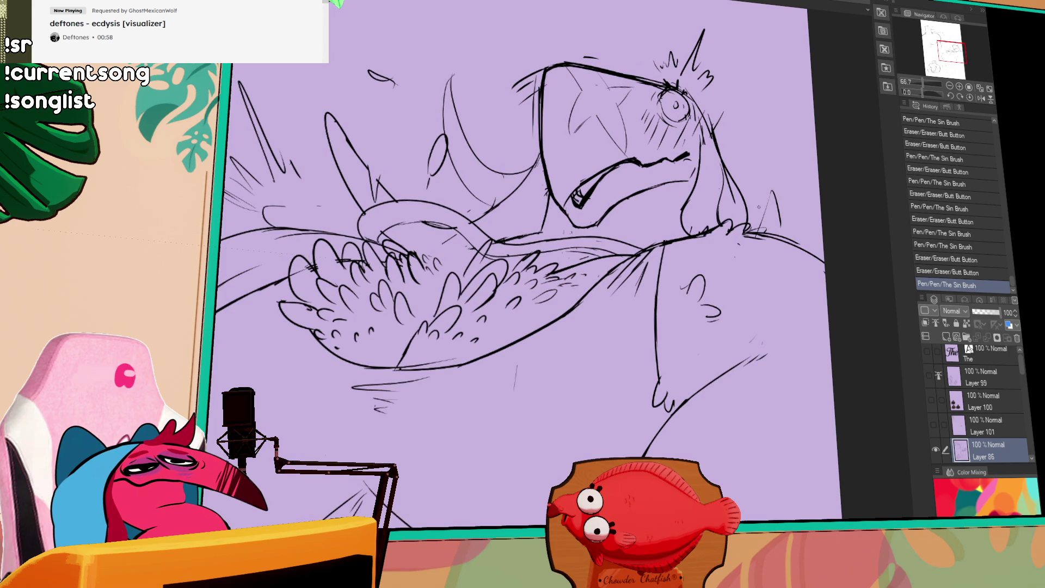
{"action": "left_click_drag", "start_coordinate": [323, 230], "coordinate": [485, 262]}
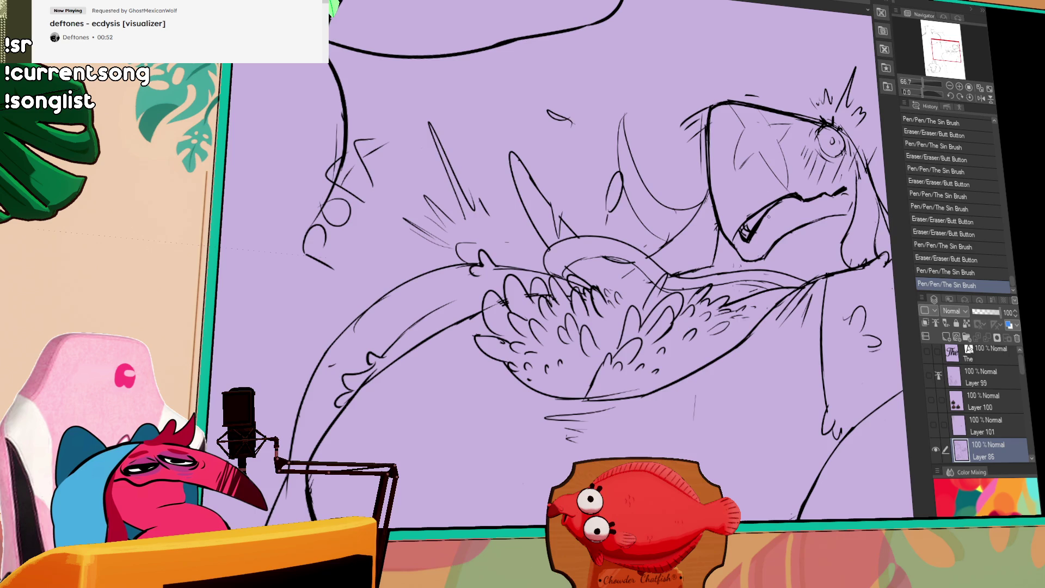
{"action": "mouse_move", "coordinate": [814, 261]}
{"action": "left_mouse_down"}
{"action": "mouse_move", "coordinate": [735, 211]}
{"action": "mouse_move", "coordinate": [711, 211]}
{"action": "mouse_move", "coordinate": [695, 229]}
{"action": "mouse_move", "coordinate": [706, 220]}
{"action": "left_mouse_up"}
- Add strokes to the wing feathers and neck, erasing small marks around the mouth and below the head
{"action": "left_click_drag", "start_coordinate": [781, 183], "coordinate": [768, 254]}
{"action": "left_click_drag", "start_coordinate": [678, 270], "coordinate": [687, 276]}
{"action": "left_click_drag", "start_coordinate": [819, 210], "coordinate": [828, 228]}
{"action": "mouse_move", "coordinate": [817, 218]}
{"action": "left_mouse_down"}
{"action": "mouse_move", "coordinate": [829, 234]}
{"action": "mouse_move", "coordinate": [814, 218]}
{"action": "mouse_move", "coordinate": [764, 207]}
{"action": "left_mouse_up"}
{"action": "left_click_drag", "start_coordinate": [767, 215], "coordinate": [767, 202]}
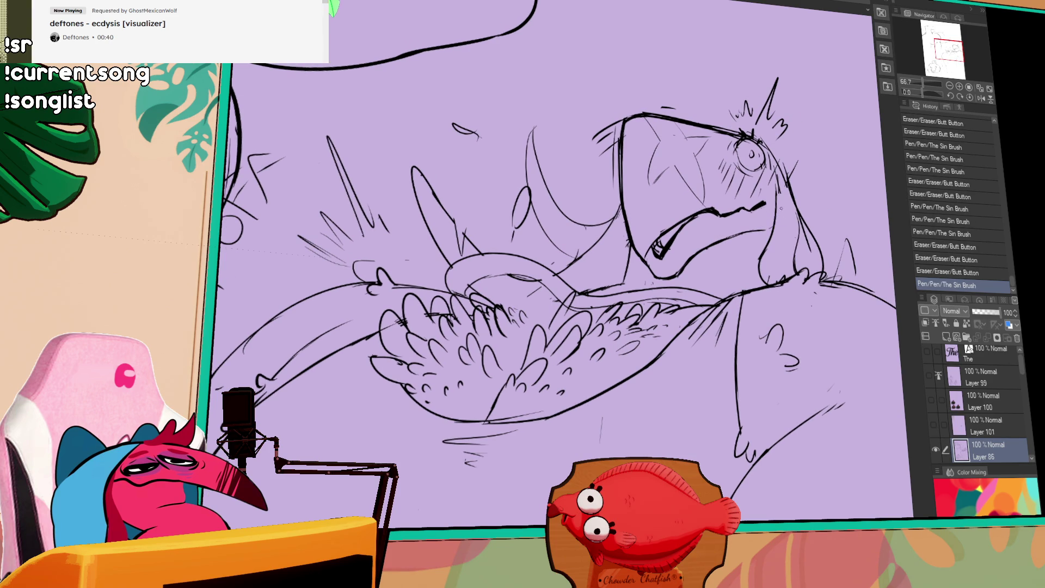
{"action": "left_click_drag", "start_coordinate": [800, 232], "coordinate": [813, 265]}
{"action": "mouse_move", "coordinate": [856, 301]}
{"action": "left_mouse_down"}
{"action": "mouse_move", "coordinate": [831, 271]}
{"action": "mouse_move", "coordinate": [811, 203]}
{"action": "left_mouse_up"}
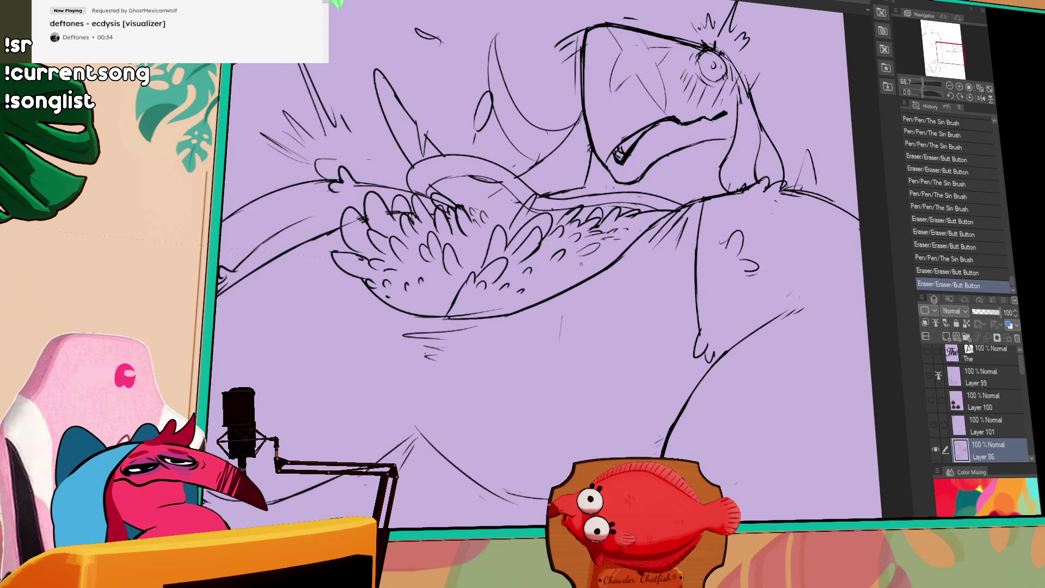
- Redraw the curved chest line longer and lower
{"action": "mouse_move", "coordinate": [590, 261]}
{"action": "left_mouse_down"}
{"action": "mouse_move", "coordinate": [648, 285]}
{"action": "mouse_move", "coordinate": [674, 317]}
{"action": "left_mouse_up"}
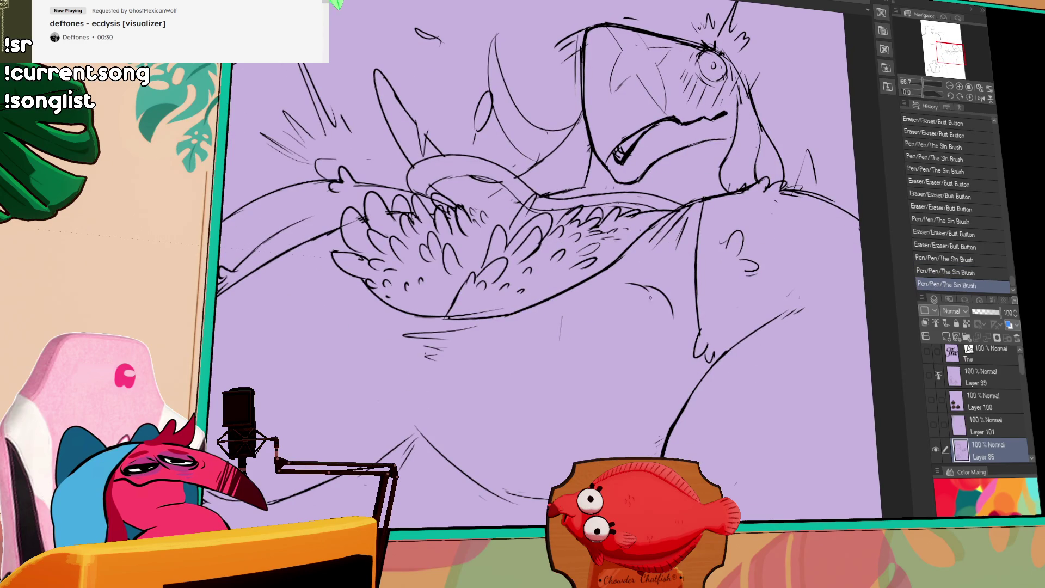
{"action": "left_click_drag", "start_coordinate": [645, 285], "coordinate": [670, 345]}
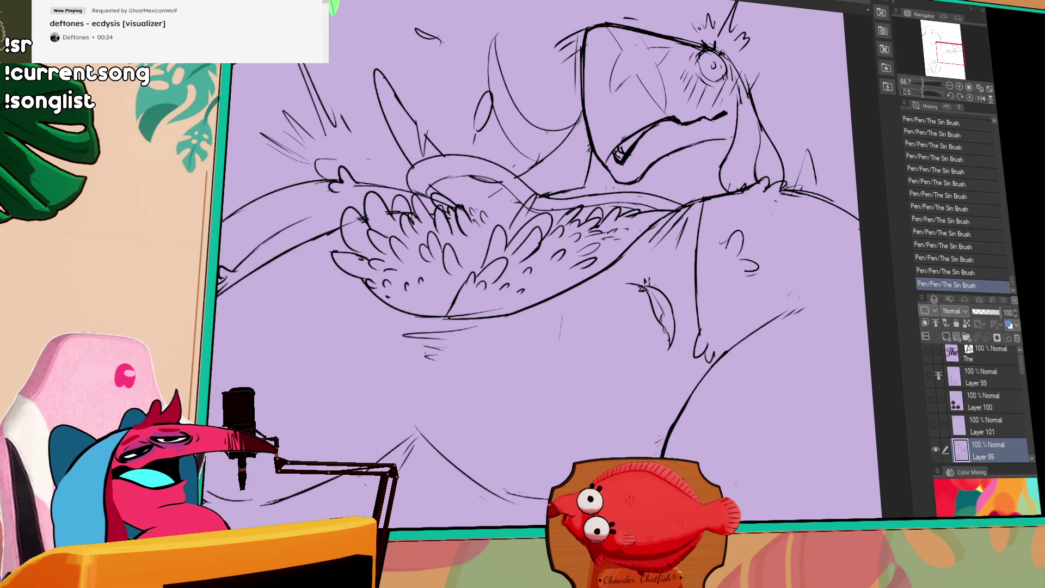
{"action": "mouse_move", "coordinate": [627, 32]}
{"action": "left_mouse_down"}
{"action": "mouse_move", "coordinate": [644, 80]}
{"action": "mouse_move", "coordinate": [733, 177]}
{"action": "left_mouse_up"}
{"action": "mouse_move", "coordinate": [711, 239]}
{"action": "left_mouse_down"}
{"action": "mouse_move", "coordinate": [714, 215]}
{"action": "mouse_move", "coordinate": [591, 280]}
{"action": "left_mouse_up"}
- Add and rework short fur strokes across the chest
{"action": "left_click_drag", "start_coordinate": [592, 278], "coordinate": [593, 281]}
{"action": "left_click_drag", "start_coordinate": [598, 234], "coordinate": [602, 245]}
{"action": "mouse_move", "coordinate": [597, 239]}
{"action": "left_mouse_down"}
{"action": "mouse_move", "coordinate": [598, 253]}
{"action": "mouse_move", "coordinate": [608, 235]}
{"action": "mouse_move", "coordinate": [601, 244]}
{"action": "left_mouse_up"}
{"action": "key", "text": "ctrl+z"}
{"action": "left_click_drag", "start_coordinate": [608, 223], "coordinate": [605, 240]}
{"action": "left_click_drag", "start_coordinate": [608, 226], "coordinate": [603, 242]}
{"action": "left_click_drag", "start_coordinate": [609, 223], "coordinate": [602, 242]}
{"action": "left_click_drag", "start_coordinate": [610, 222], "coordinate": [606, 239]}
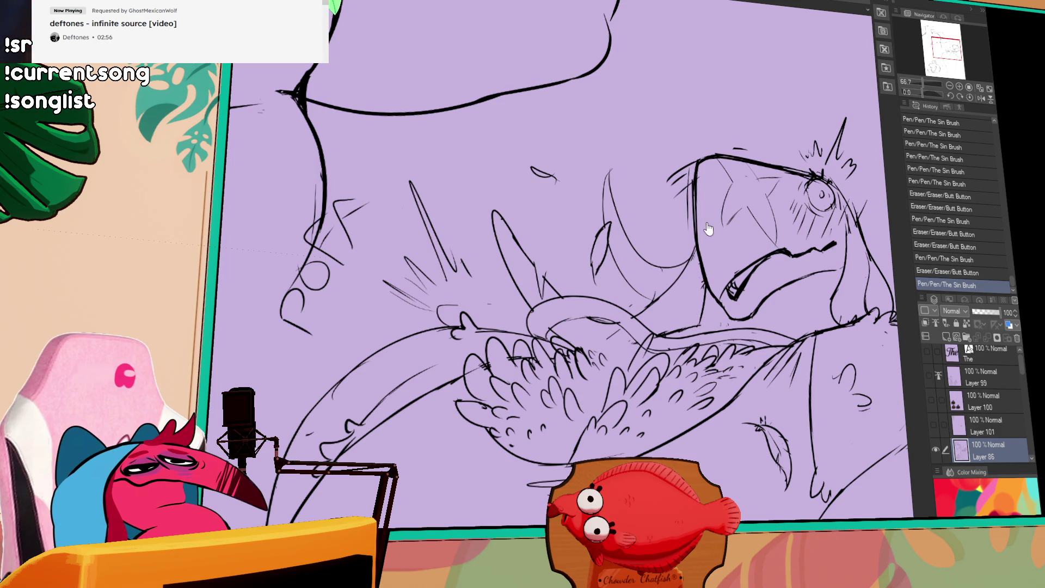
- Add tiny pen marks near the bird's eye, undoing and redoing them
{"action": "mouse_move", "coordinate": [617, 294]}
{"action": "left_mouse_down"}
{"action": "mouse_move", "coordinate": [589, 179]}
{"action": "mouse_move", "coordinate": [616, 152]}
{"action": "mouse_move", "coordinate": [614, 261]}
{"action": "mouse_move", "coordinate": [619, 249]}
{"action": "mouse_move", "coordinate": [594, 231]}
{"action": "left_mouse_up"}
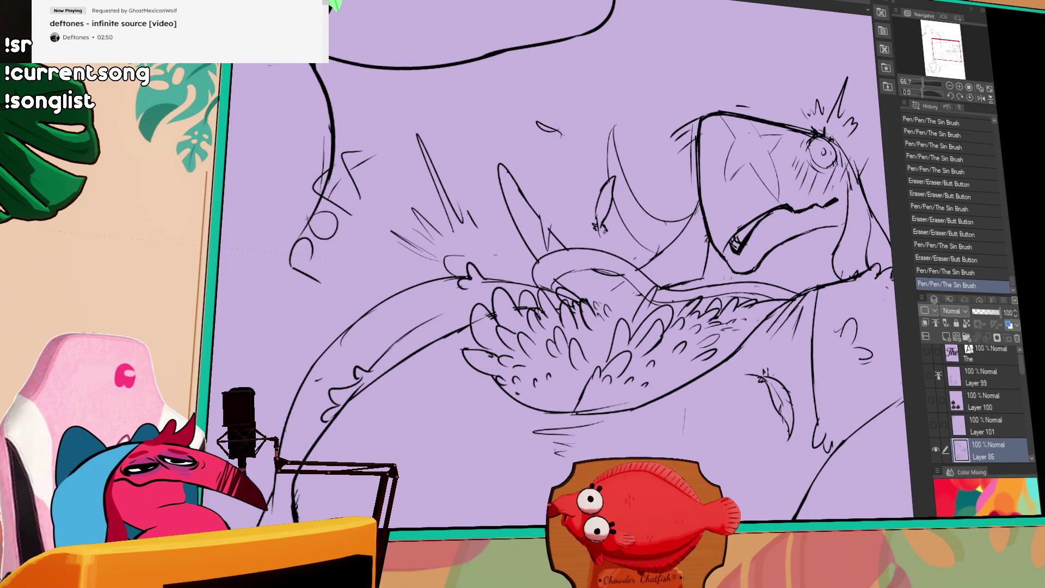
{"action": "left_click", "coordinate": [612, 228]}
{"action": "left_click_drag", "start_coordinate": [656, 203], "coordinate": [699, 236]}
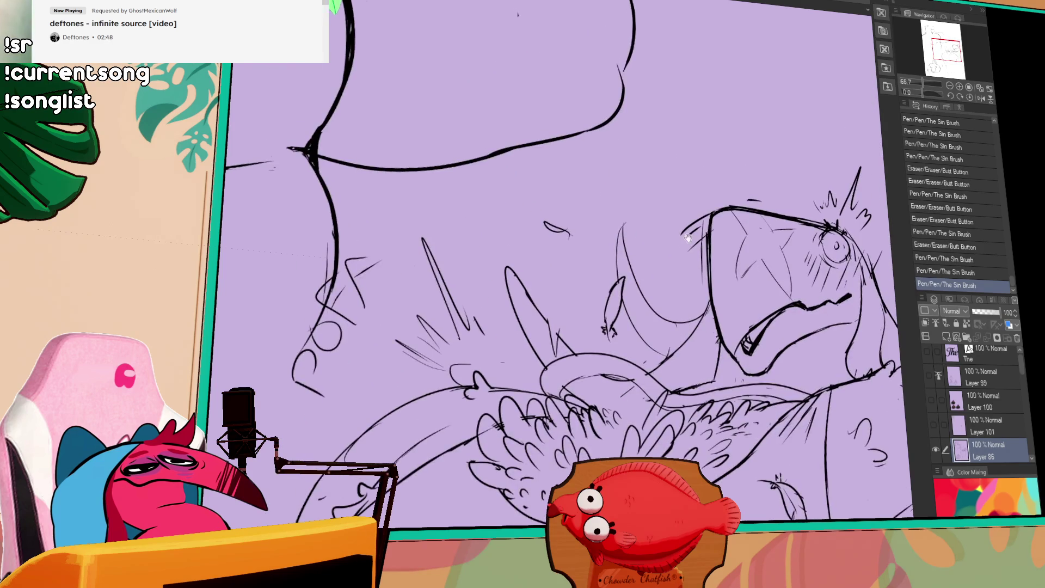
{"action": "left_click_drag", "start_coordinate": [563, 224], "coordinate": [470, 172]}
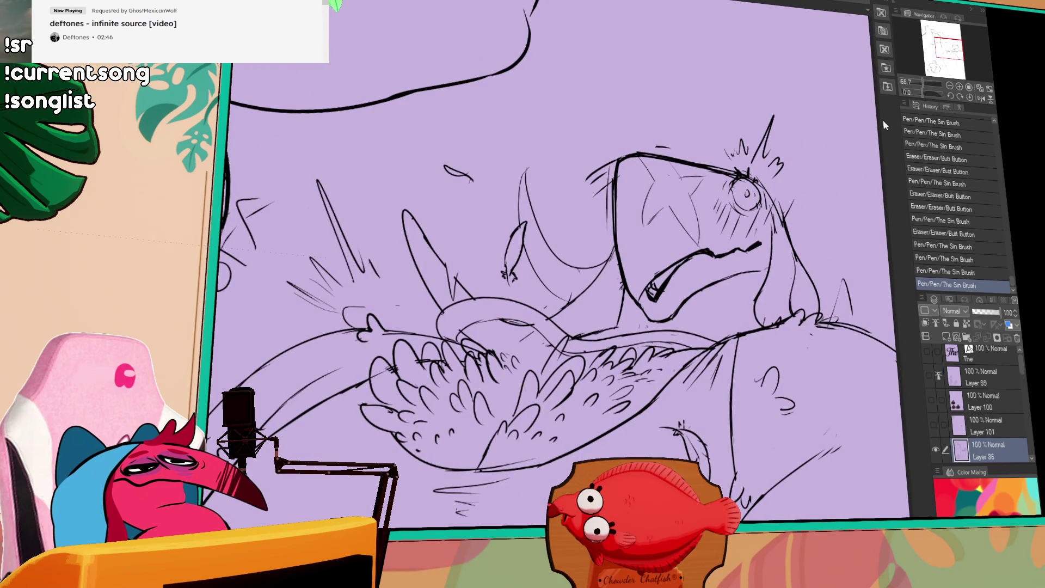
{"action": "left_click_drag", "start_coordinate": [749, 200], "coordinate": [754, 204]}
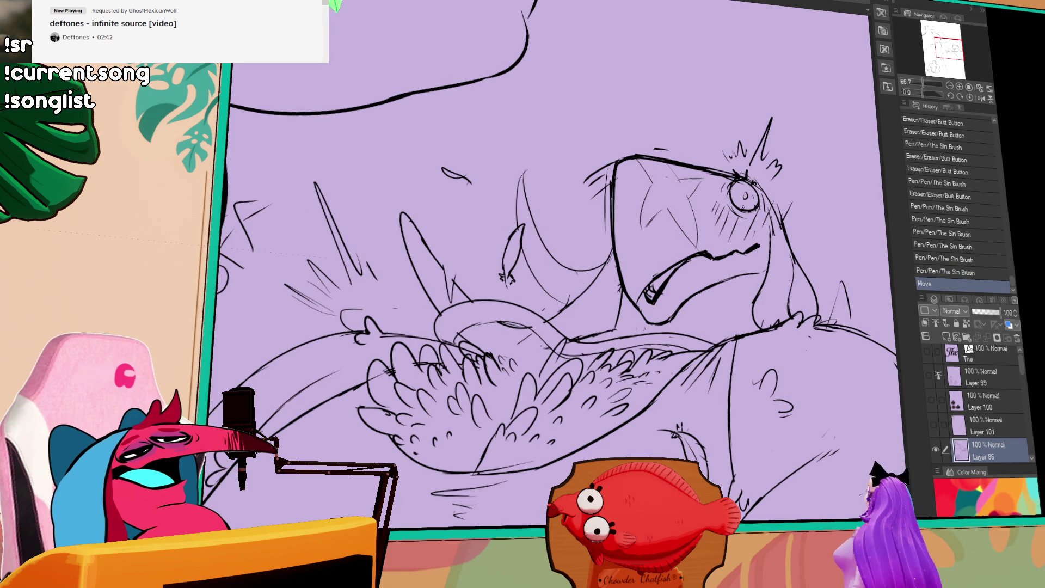
{"action": "key", "text": "ctrl+z"}
{"action": "key", "text": "ctrl+z"}
{"action": "left_click_drag", "start_coordinate": [743, 190], "coordinate": [751, 197]}
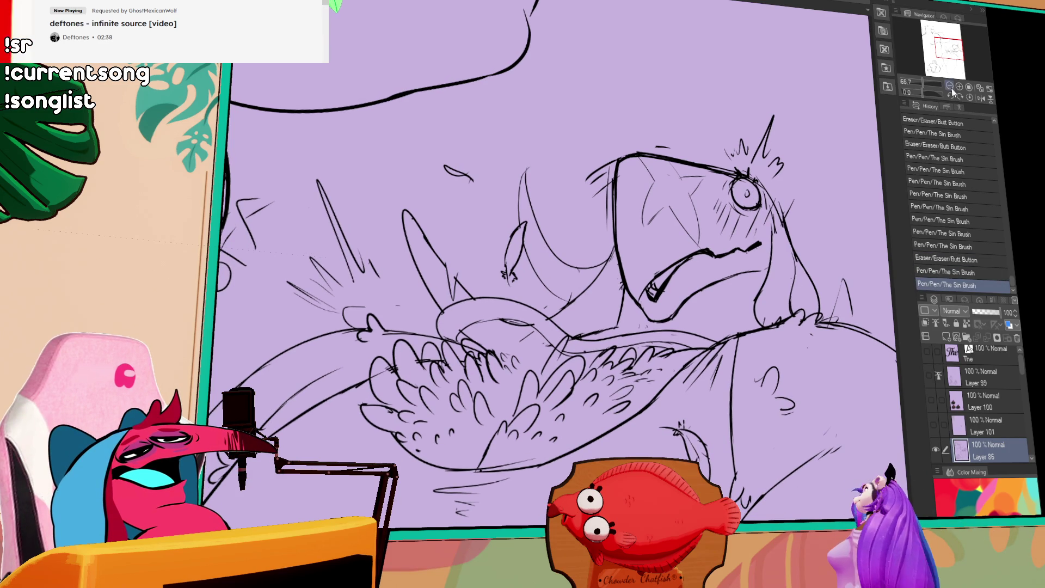
- Zoom out, erase a stray dot and pan to show more of the head
{"action": "key", "text": "ctrl+minus"}
{"action": "left_click_drag", "start_coordinate": [811, 178], "coordinate": [791, 215]}
{"action": "left_click_drag", "start_coordinate": [544, 272], "coordinate": [535, 329]}
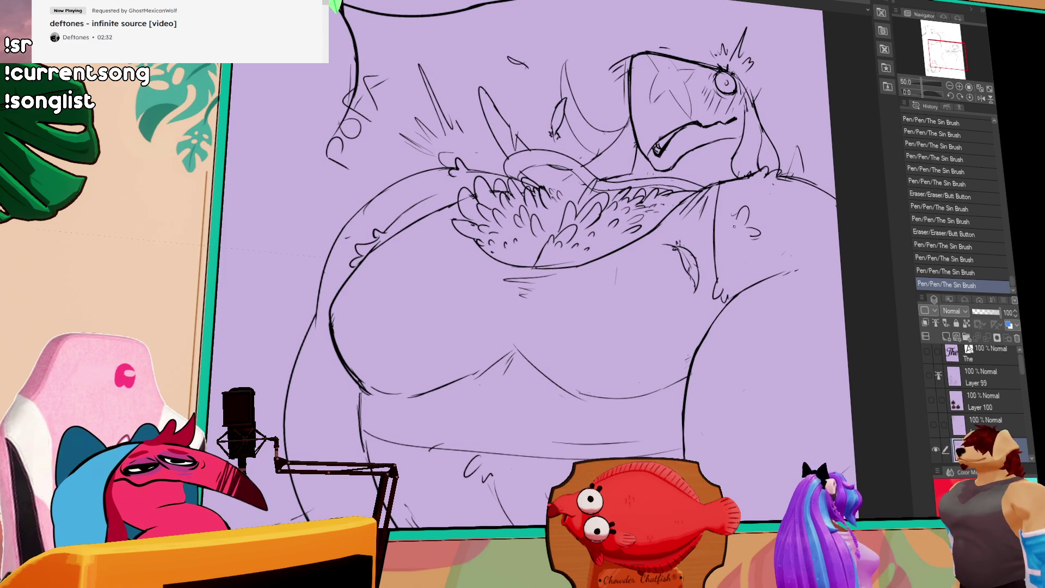
- Erase a curl near the neck and clean up stray lines along the lower chest
{"action": "mouse_move", "coordinate": [754, 223]}
{"action": "left_mouse_down"}
{"action": "mouse_move", "coordinate": [749, 202]}
{"action": "mouse_move", "coordinate": [751, 225]}
{"action": "mouse_move", "coordinate": [747, 211]}
{"action": "left_mouse_up"}
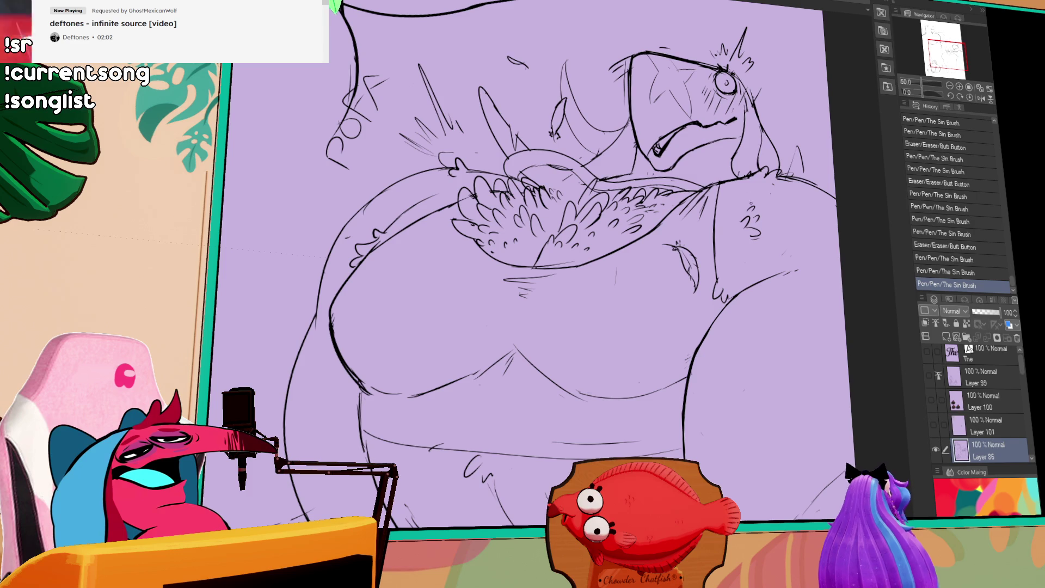
{"action": "left_click_drag", "start_coordinate": [746, 226], "coordinate": [739, 271]}
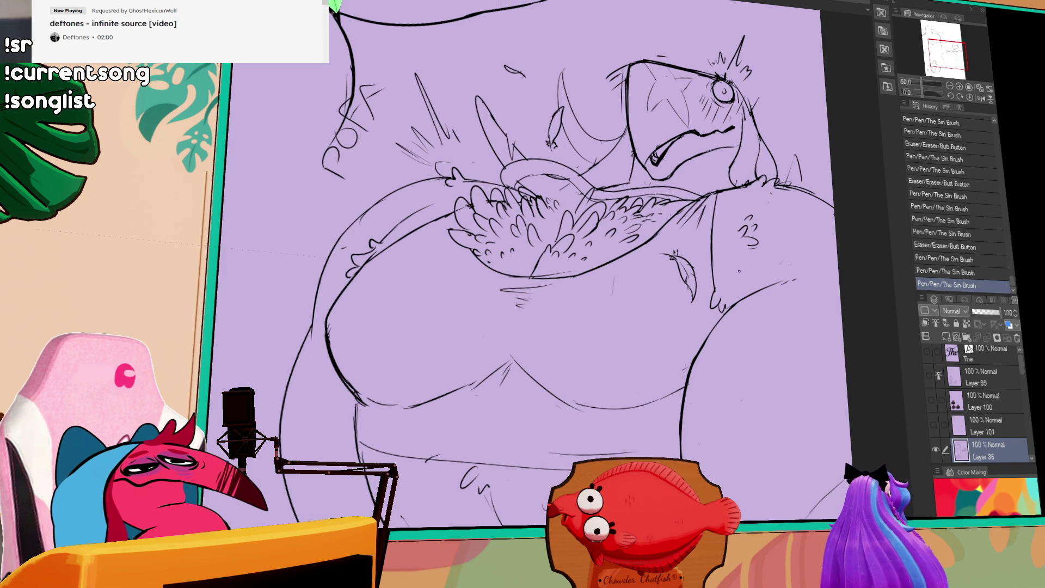
{"action": "left_click_drag", "start_coordinate": [739, 271], "coordinate": [669, 223]}
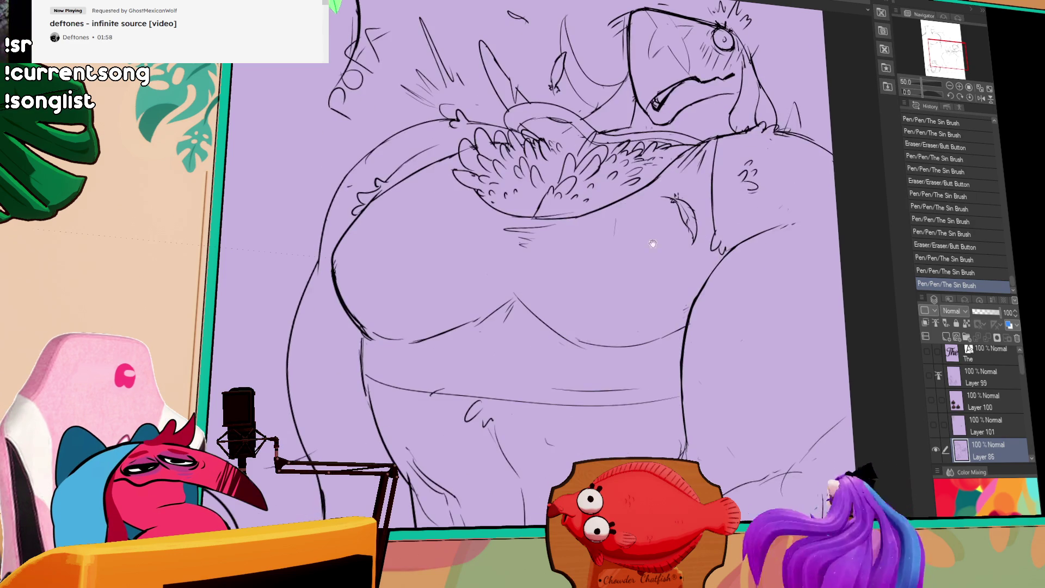
{"action": "mouse_move", "coordinate": [541, 330]}
{"action": "left_mouse_down"}
{"action": "mouse_move", "coordinate": [602, 346]}
{"action": "mouse_move", "coordinate": [680, 327]}
{"action": "left_mouse_up"}
{"action": "key", "text": "ctrl+z"}
{"action": "key", "text": "ctrl+z"}
{"action": "mouse_move", "coordinate": [593, 349]}
{"action": "left_mouse_down"}
{"action": "mouse_move", "coordinate": [699, 323]}
{"action": "mouse_move", "coordinate": [661, 323]}
{"action": "left_mouse_up"}
{"action": "key", "text": "ctrl+z"}
{"action": "left_click_drag", "start_coordinate": [645, 316], "coordinate": [647, 312]}
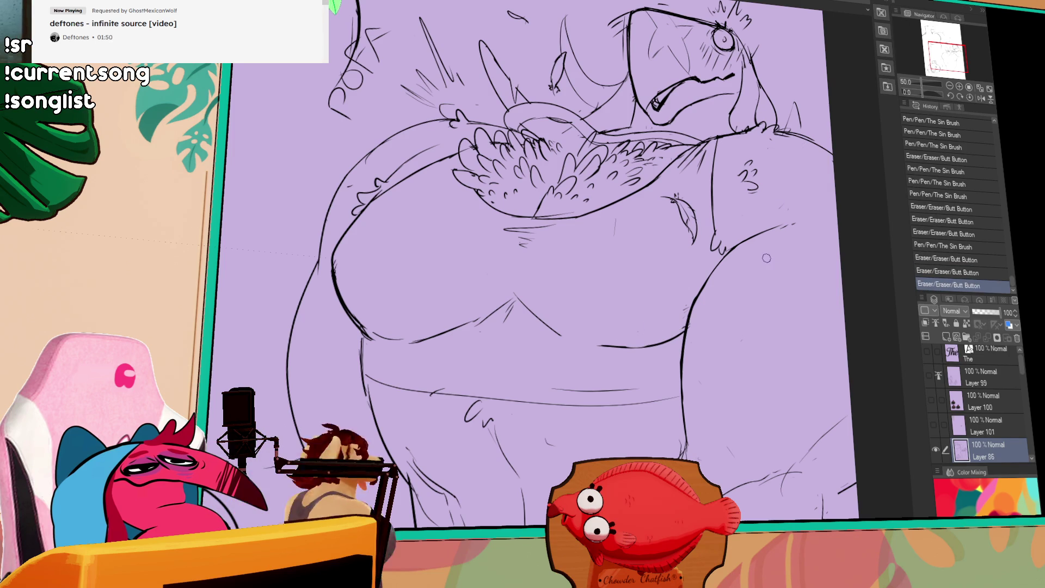
{"action": "mouse_move", "coordinate": [738, 325]}
{"action": "left_mouse_down"}
{"action": "mouse_move", "coordinate": [767, 312]}
{"action": "mouse_move", "coordinate": [727, 185]}
{"action": "left_mouse_up"}
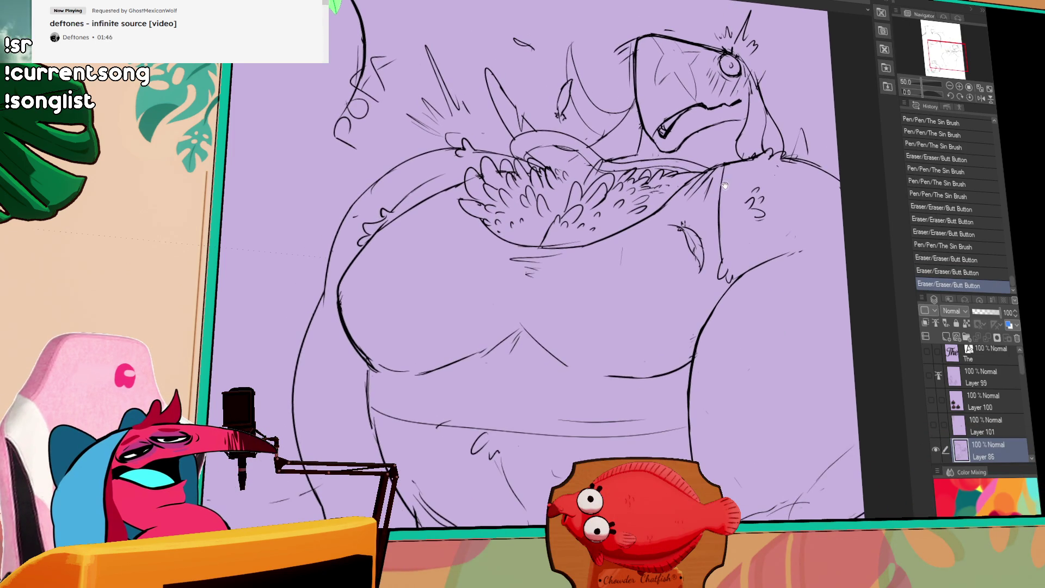
{"action": "mouse_move", "coordinate": [628, 67]}
{"action": "left_mouse_down"}
{"action": "mouse_move", "coordinate": [622, 209]}
{"action": "mouse_move", "coordinate": [678, 363]}
{"action": "left_mouse_up"}
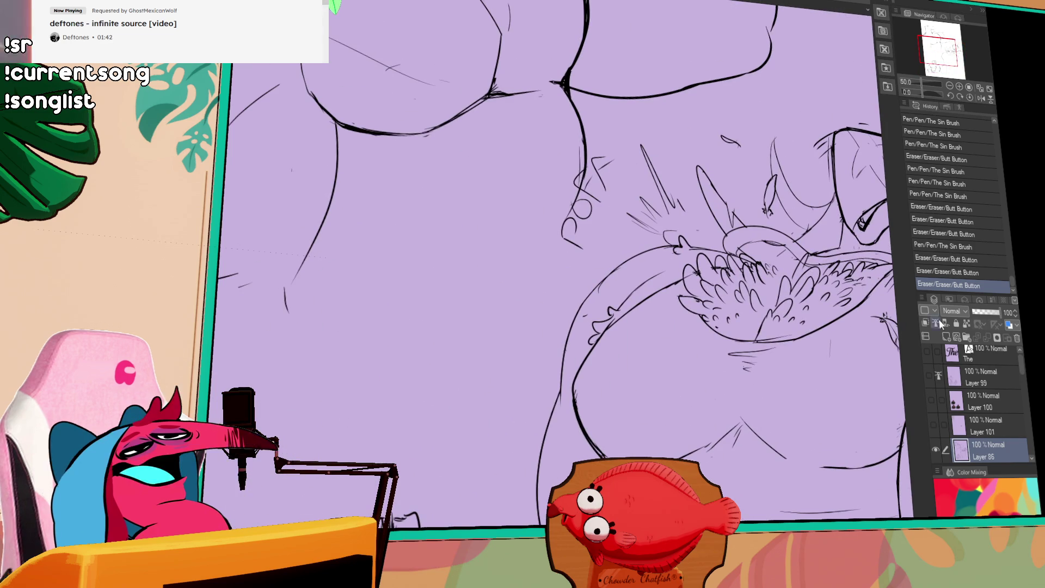
- Turn on Layer 99, Layer 100 and The to show the coloured figure and title
{"action": "left_click_drag", "start_coordinate": [931, 402], "coordinate": [926, 351]}
{"action": "left_click", "coordinate": [959, 86]}
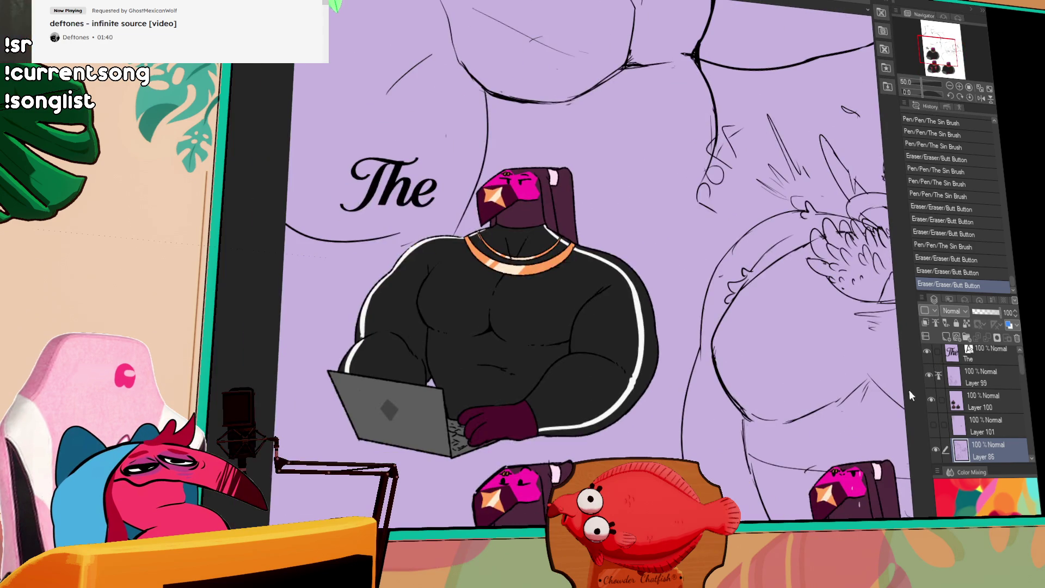
{"action": "left_click", "coordinate": [959, 86]}
{"action": "left_click_drag", "start_coordinate": [791, 325], "coordinate": [802, 292]}
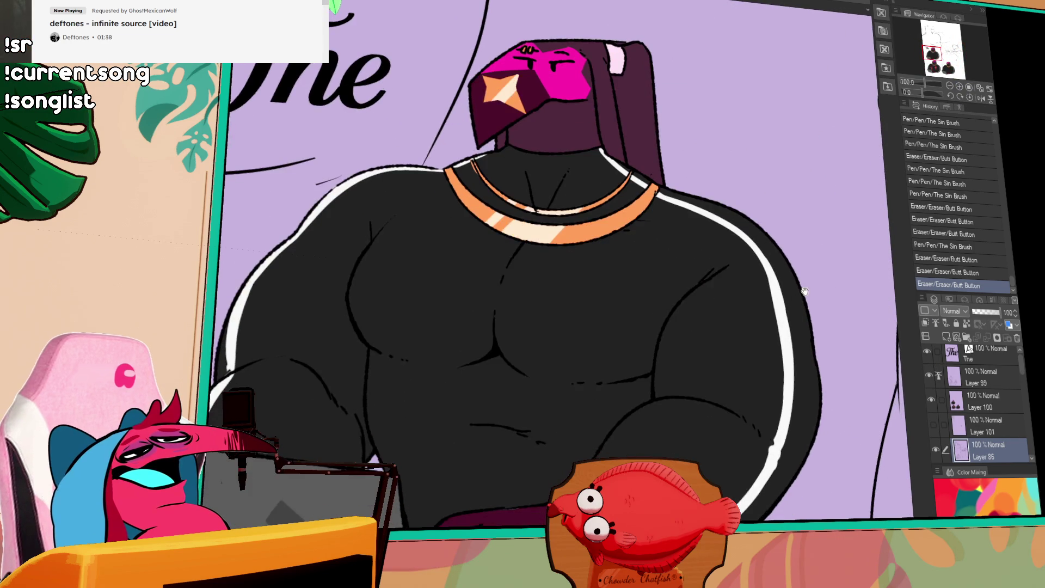
- Add blank Layer 102 and doodle circles around the head, neck and chest with a '6' note
{"action": "left_click", "coordinate": [1000, 358]}
{"action": "left_click", "coordinate": [946, 337]}
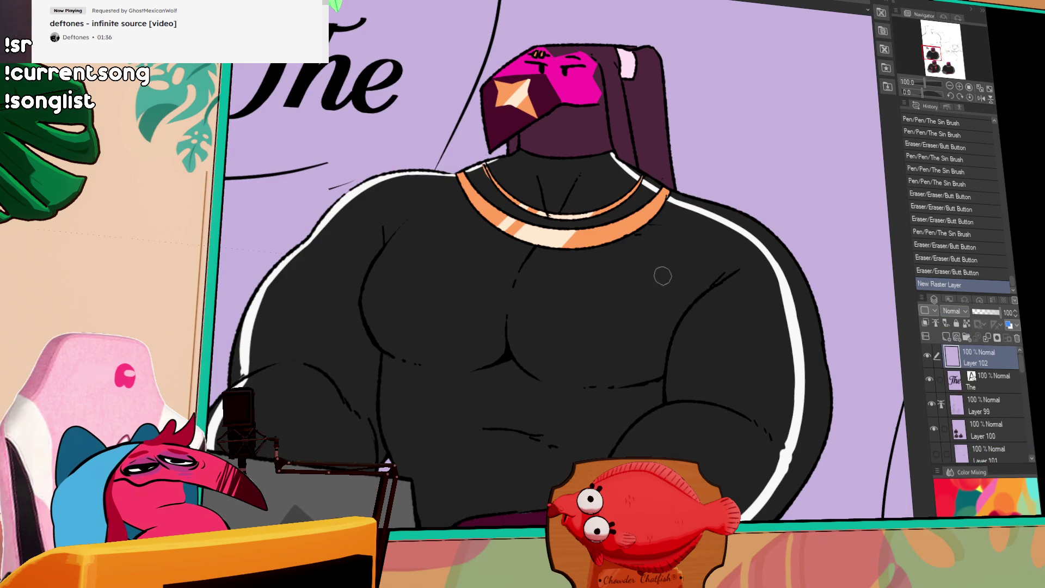
{"action": "left_click_drag", "start_coordinate": [453, 46], "coordinate": [459, 39]}
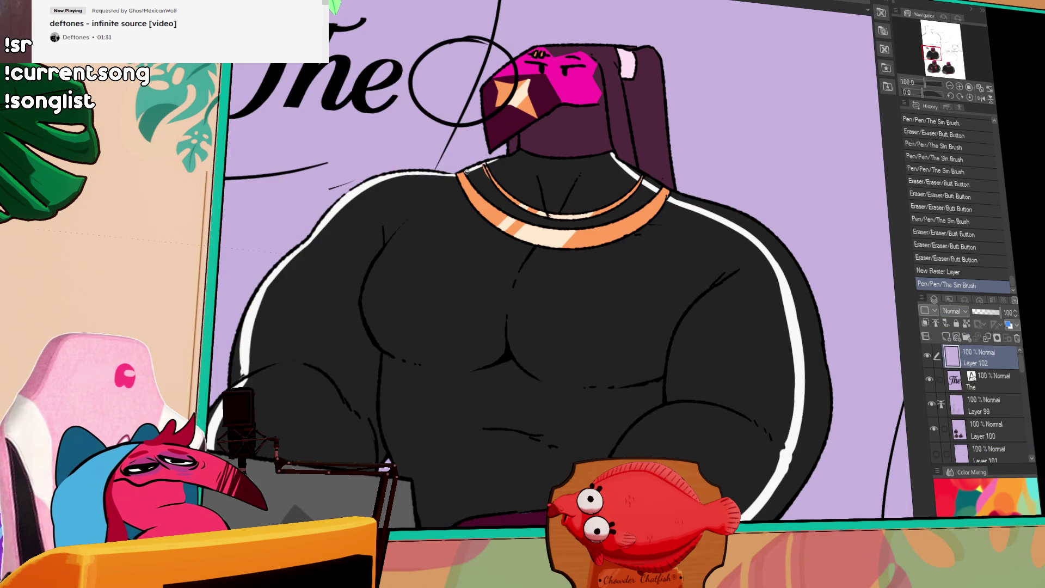
{"action": "left_click_drag", "start_coordinate": [442, 140], "coordinate": [438, 131]}
{"action": "key", "text": "ctrl+z"}
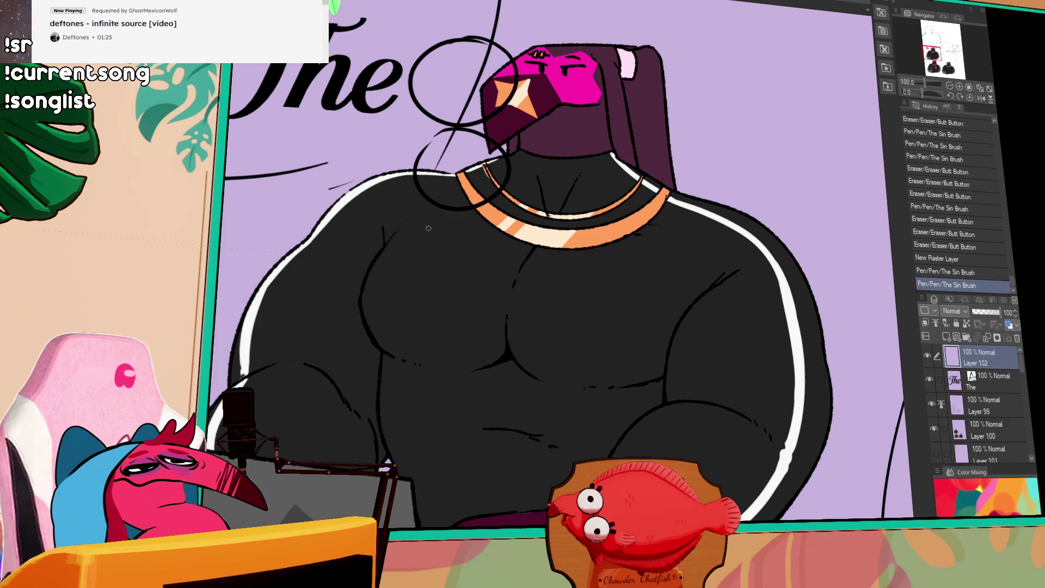
{"action": "mouse_move", "coordinate": [457, 211]}
{"action": "left_mouse_down"}
{"action": "mouse_move", "coordinate": [419, 256]}
{"action": "mouse_move", "coordinate": [492, 215]}
{"action": "mouse_move", "coordinate": [460, 213]}
{"action": "mouse_move", "coordinate": [456, 256]}
{"action": "mouse_move", "coordinate": [475, 256]}
{"action": "left_mouse_up"}
{"action": "key", "text": "ctrl+z"}
{"action": "left_click_drag", "start_coordinate": [491, 240], "coordinate": [487, 252]}
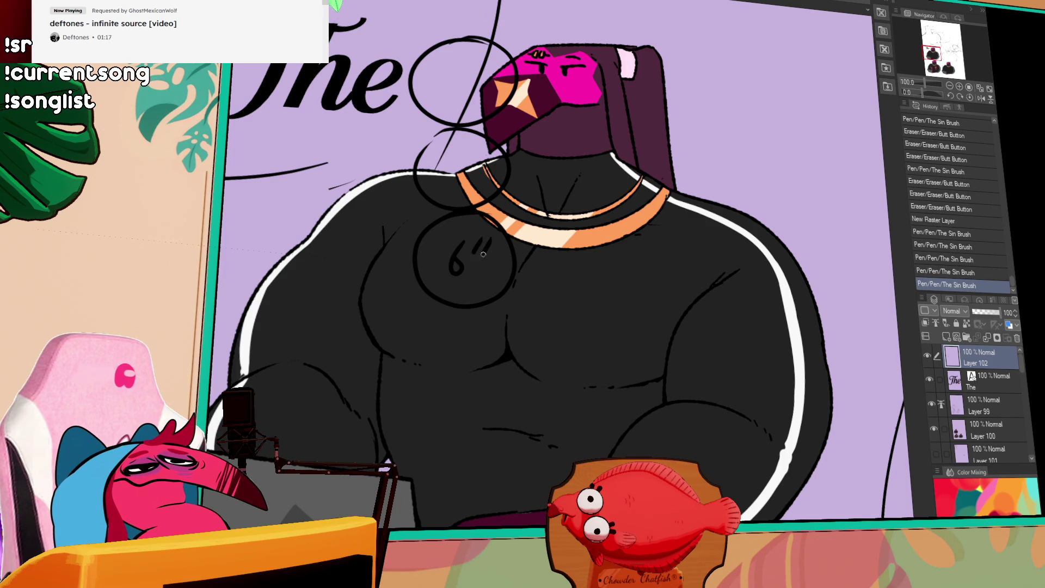
{"action": "key", "text": "ctrl+z"}
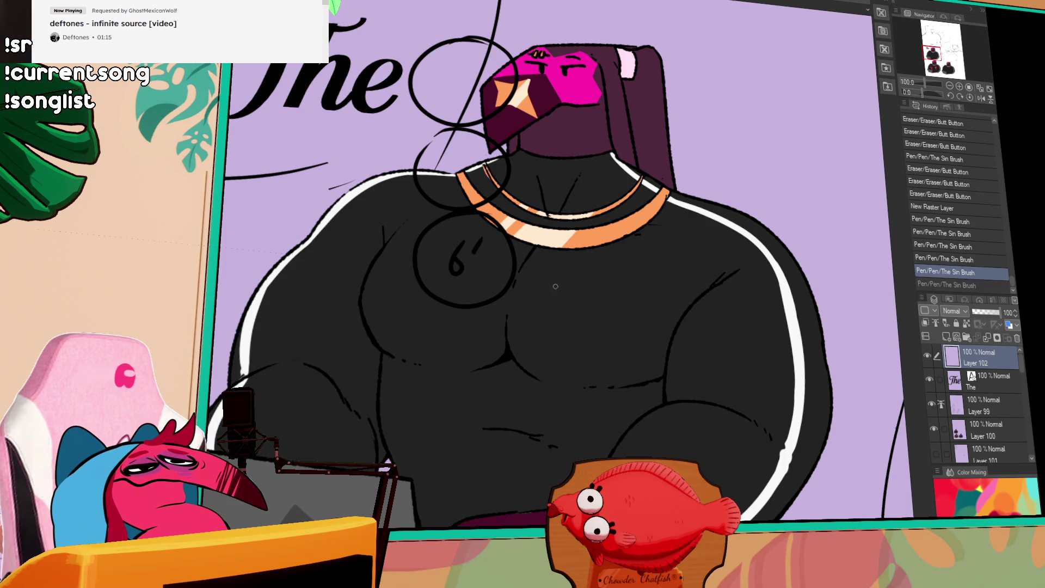
- Draw and undo a curved chest stroke, a lower-chest circle and a chest-to-head line
{"action": "left_click_drag", "start_coordinate": [555, 290], "coordinate": [560, 256]}
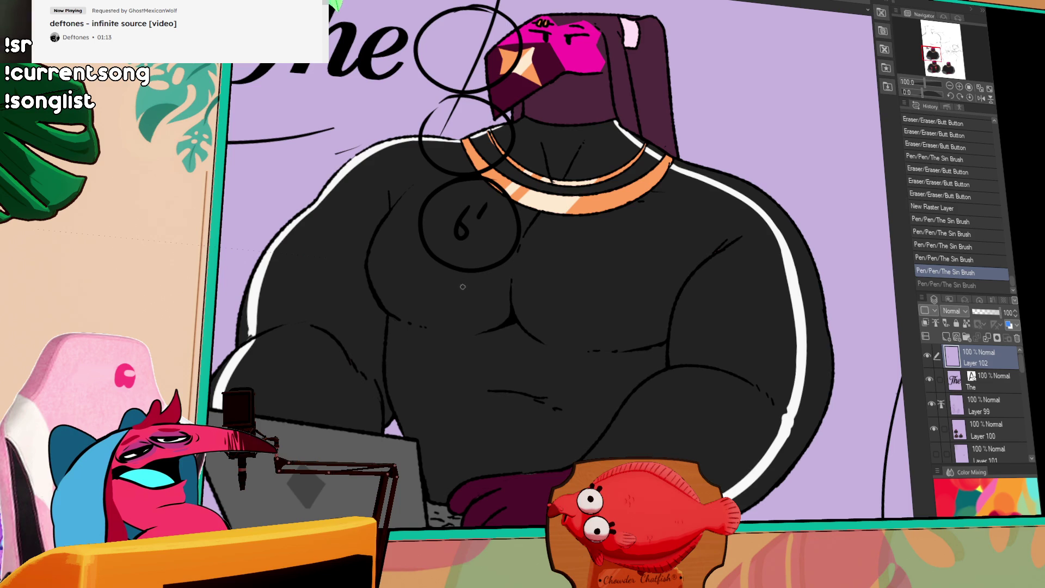
{"action": "mouse_move", "coordinate": [432, 295]}
{"action": "left_mouse_down"}
{"action": "mouse_move", "coordinate": [481, 346]}
{"action": "mouse_move", "coordinate": [435, 348]}
{"action": "mouse_move", "coordinate": [468, 316]}
{"action": "mouse_move", "coordinate": [520, 359]}
{"action": "mouse_move", "coordinate": [439, 356]}
{"action": "left_mouse_up"}
{"action": "key", "text": "ctrl+z"}
{"action": "key", "text": "ctrl+z"}
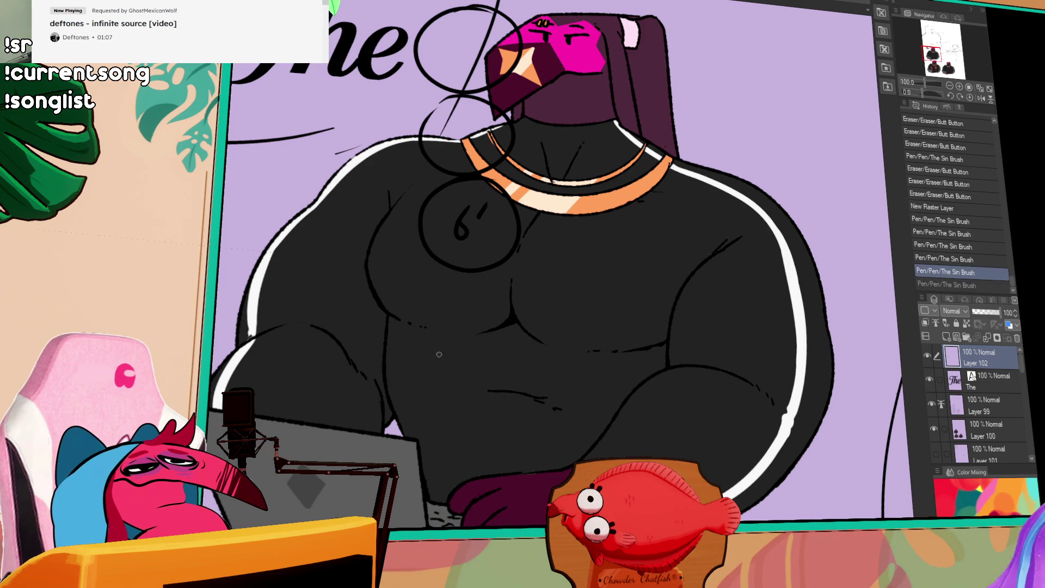
{"action": "left_click_drag", "start_coordinate": [432, 305], "coordinate": [435, 321]}
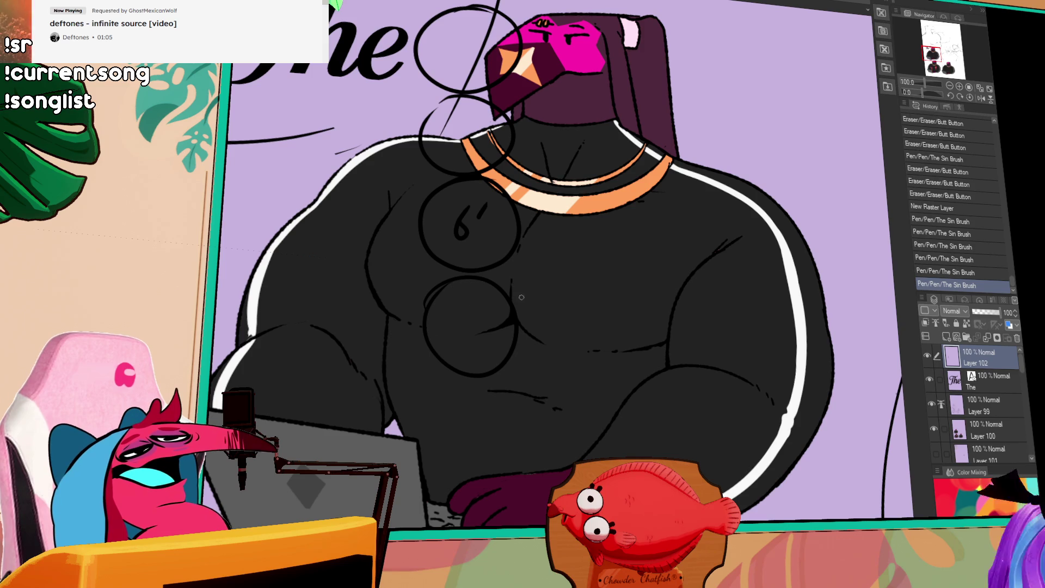
{"action": "key", "text": "ctrl+z"}
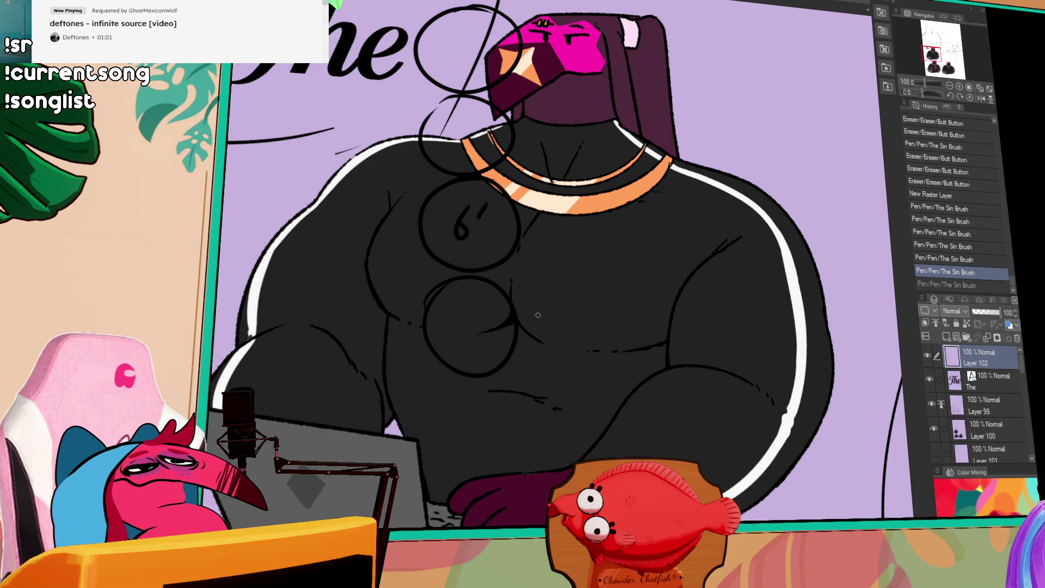
{"action": "left_click_drag", "start_coordinate": [536, 314], "coordinate": [601, 61]}
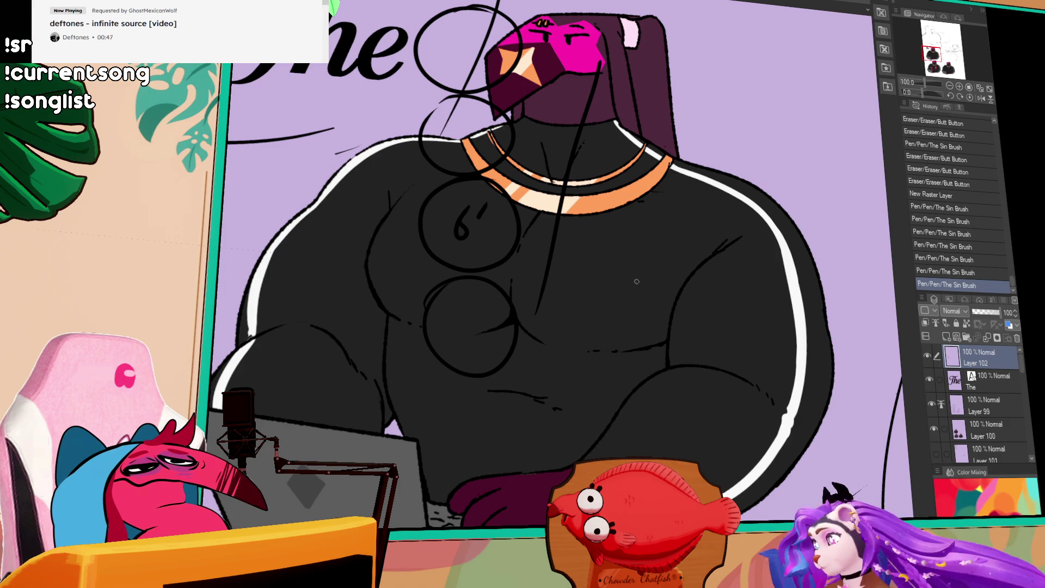
{"action": "key", "text": "ctrl+z"}
{"action": "key", "text": "ctrl+z"}
{"action": "key", "text": "ctrl+z"}
{"action": "key", "text": "ctrl+z"}
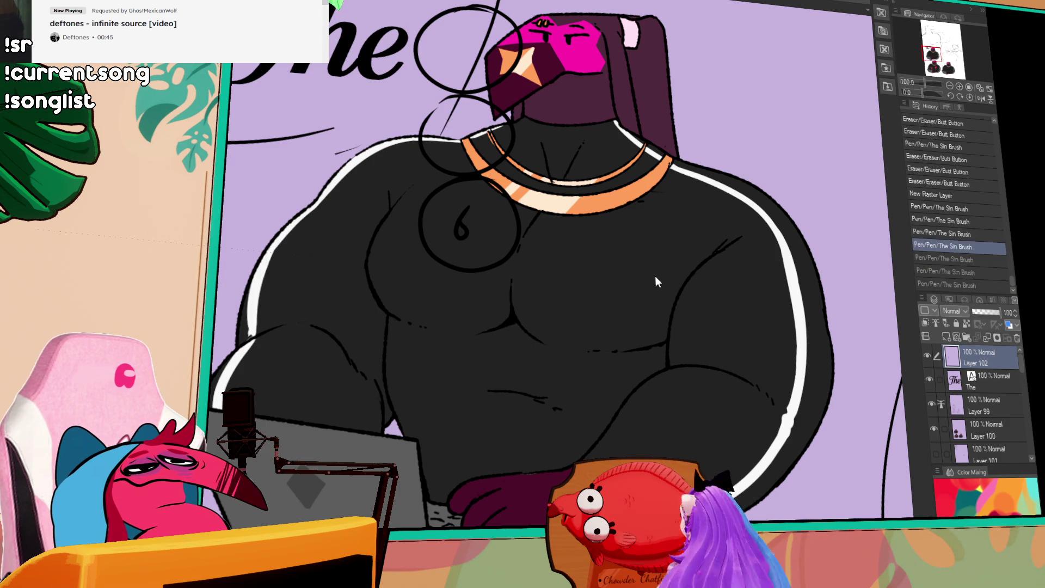
{"action": "key", "text": "space"}
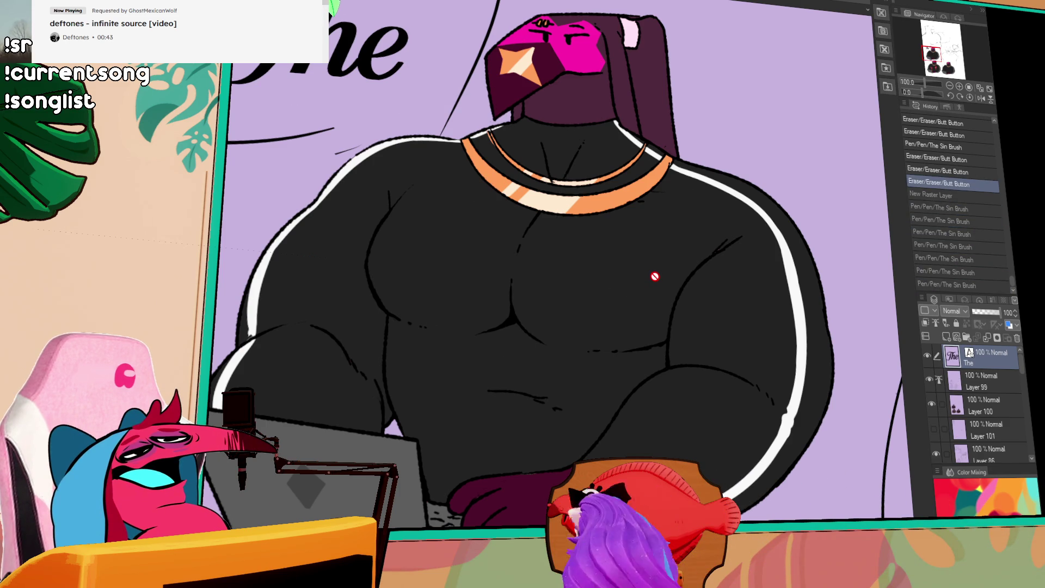
- Hide the coloured figure and 'The' title layers, then zoom onto the bird-and-wing sketch
{"action": "left_click_drag", "start_coordinate": [665, 271], "coordinate": [648, 328]}
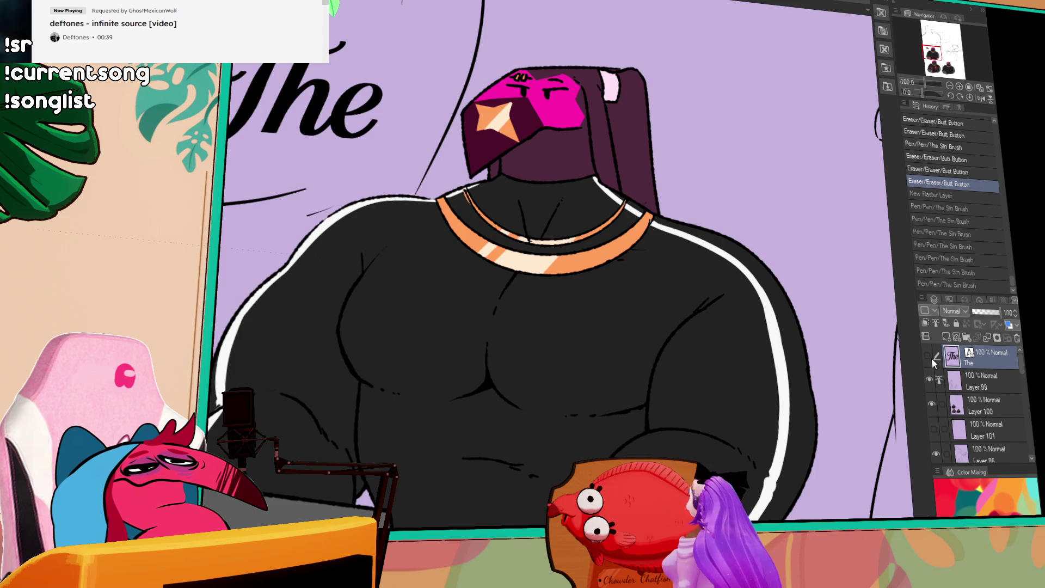
{"action": "left_click_drag", "start_coordinate": [932, 358], "coordinate": [934, 397]}
{"action": "scroll", "coordinate": [934, 397], "scroll_direction": "down", "scroll_amount": 3}
{"action": "scroll", "coordinate": [795, 366], "scroll_direction": "down", "scroll_amount": 5}
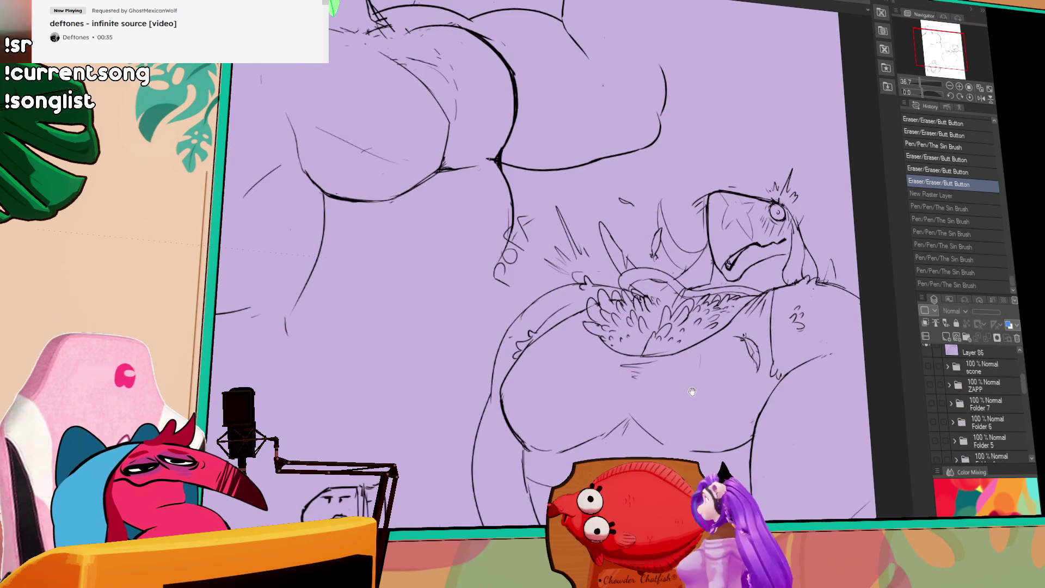
{"action": "scroll", "coordinate": [614, 375], "scroll_direction": "up", "scroll_amount": 2}
{"action": "scroll", "coordinate": [641, 433], "scroll_direction": "up", "scroll_amount": 2}
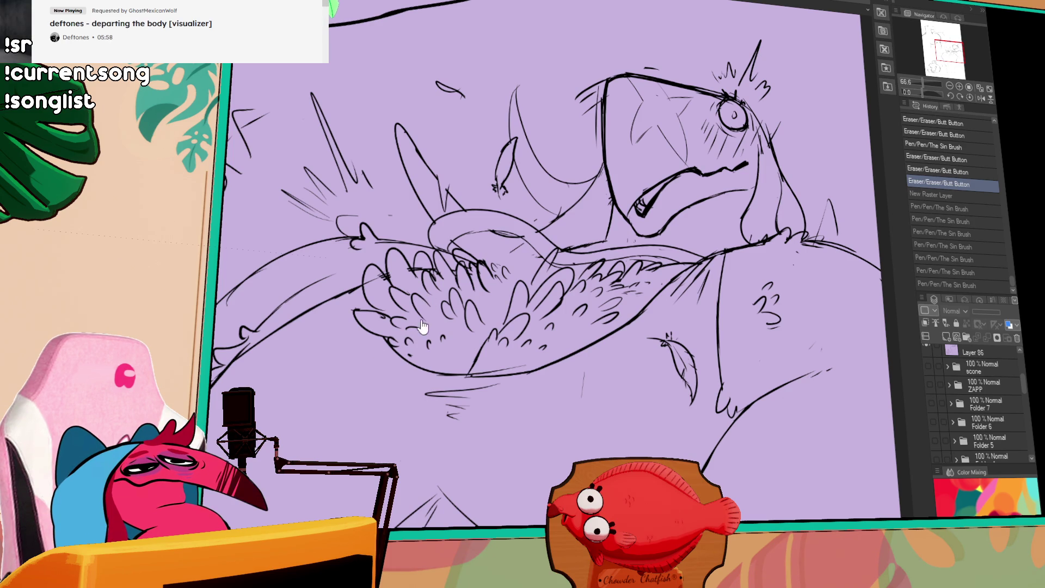
{"action": "scroll", "coordinate": [485, 96], "scroll_direction": "down", "scroll_amount": 4}
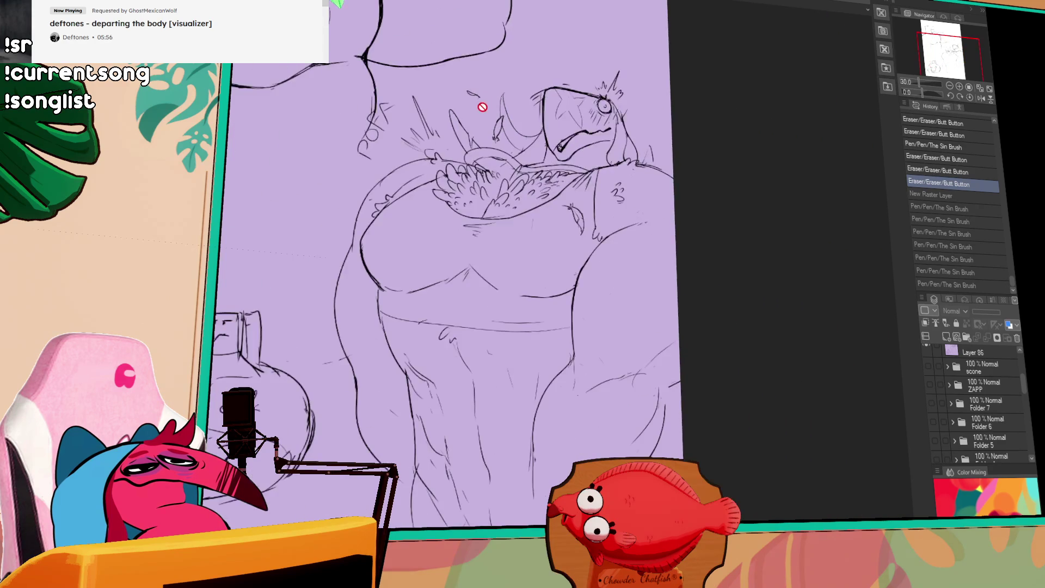
{"action": "scroll", "coordinate": [480, 102], "scroll_direction": "up", "scroll_amount": 1}
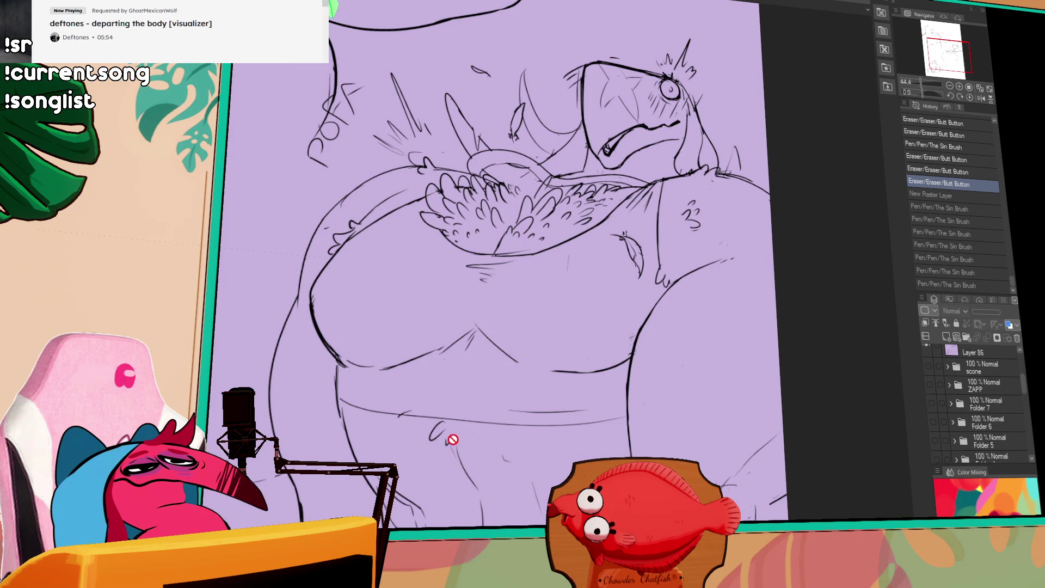
{"action": "scroll", "coordinate": [1020, 383], "scroll_direction": "up", "scroll_amount": 3}
- Switch to Layer 86 and add short impact strokes near the wing
{"action": "left_click", "coordinate": [988, 379]}
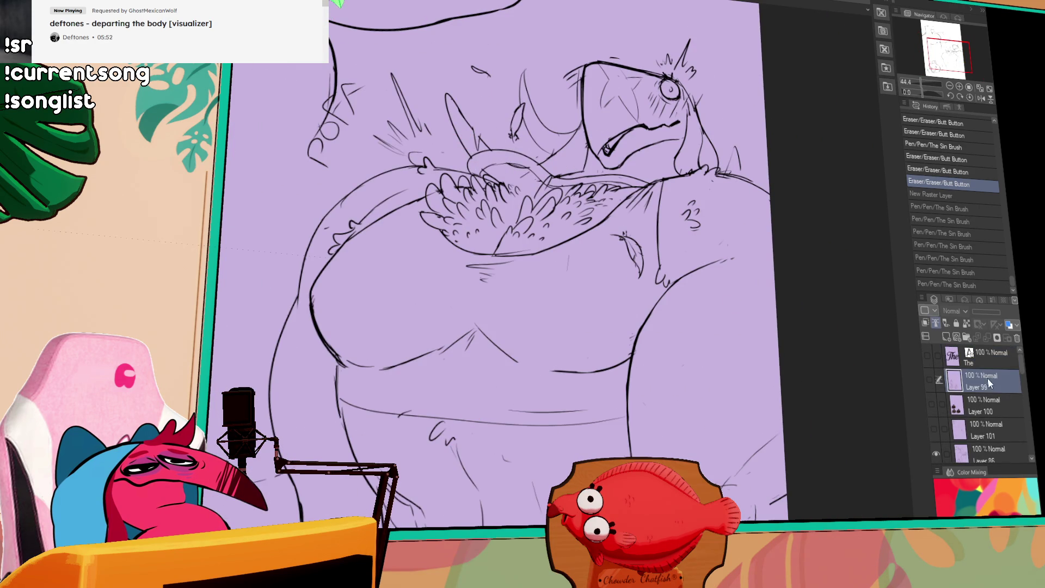
{"action": "left_click", "coordinate": [976, 454]}
{"action": "left_click_drag", "start_coordinate": [623, 176], "coordinate": [596, 210]}
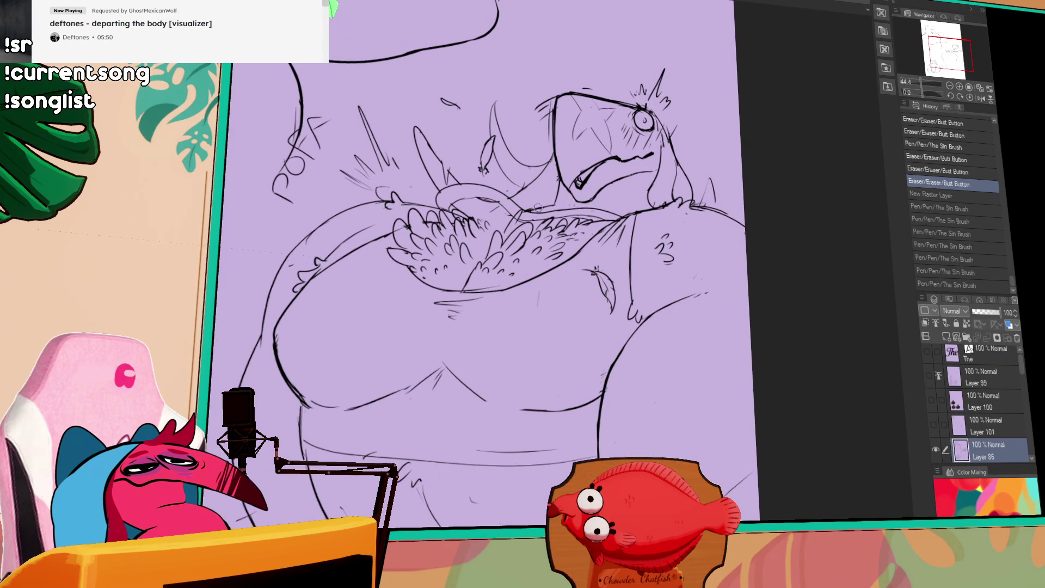
{"action": "left_click_drag", "start_coordinate": [486, 223], "coordinate": [473, 200]}
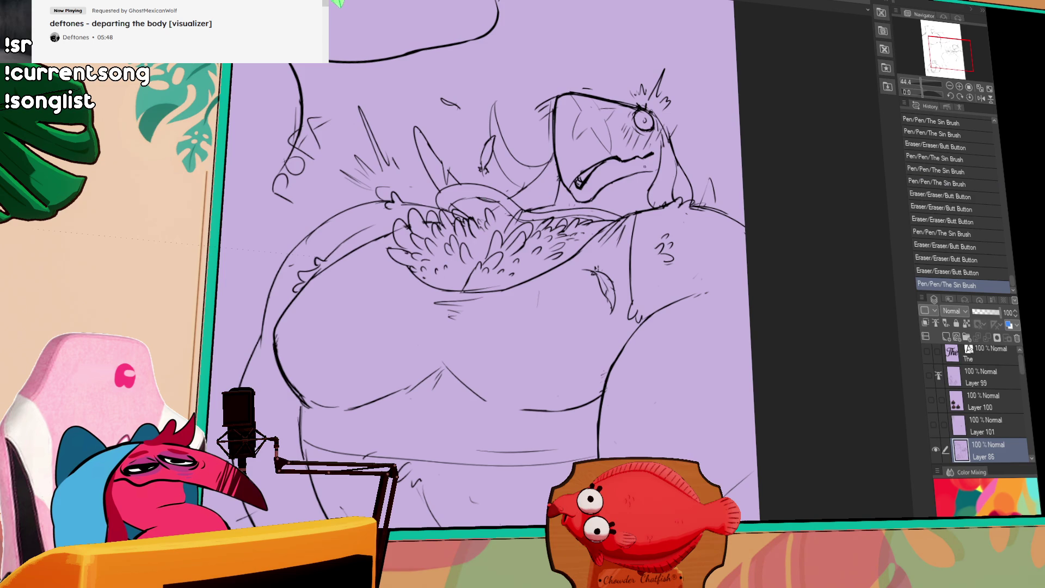
{"action": "left_click_drag", "start_coordinate": [381, 214], "coordinate": [382, 224]}
{"action": "left_click_drag", "start_coordinate": [401, 180], "coordinate": [403, 191]}
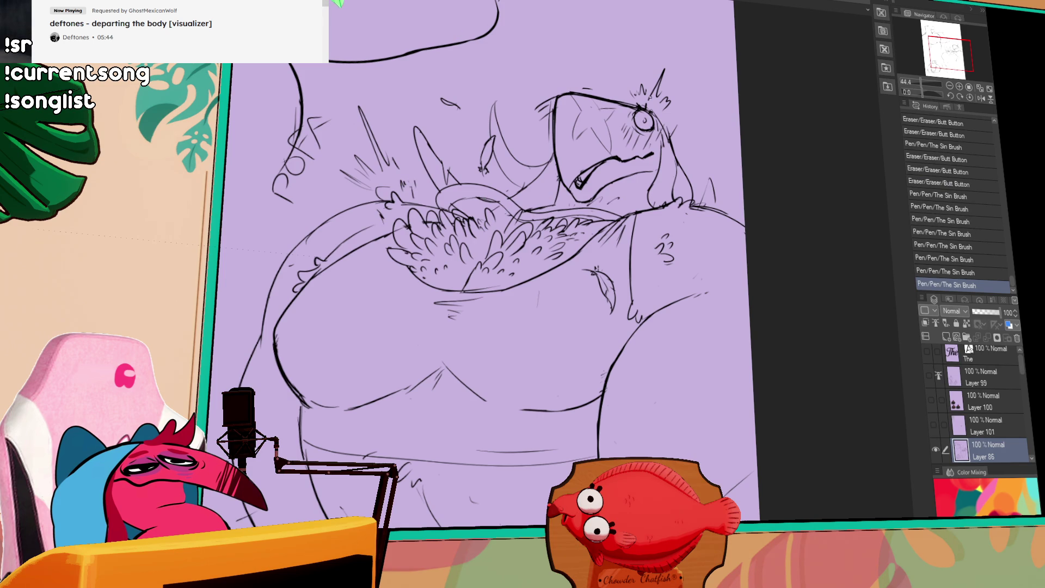
- Add fur strokes along the bird's neck, with small marks by its mouth and head tuft
{"action": "mouse_move", "coordinate": [646, 168]}
{"action": "left_mouse_down"}
{"action": "mouse_move", "coordinate": [655, 178]}
{"action": "mouse_move", "coordinate": [658, 166]}
{"action": "left_mouse_up"}
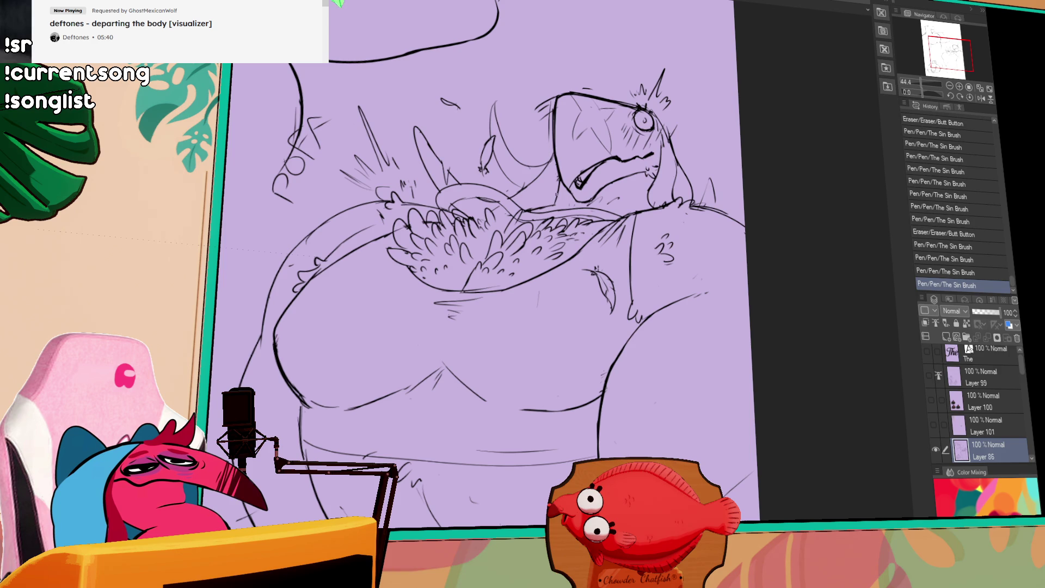
{"action": "left_click_drag", "start_coordinate": [557, 194], "coordinate": [554, 189]}
{"action": "mouse_move", "coordinate": [558, 182]}
{"action": "left_mouse_down"}
{"action": "mouse_move", "coordinate": [536, 205]}
{"action": "mouse_move", "coordinate": [605, 197]}
{"action": "left_mouse_up"}
{"action": "mouse_move", "coordinate": [616, 185]}
{"action": "left_mouse_down"}
{"action": "mouse_move", "coordinate": [620, 194]}
{"action": "mouse_move", "coordinate": [567, 203]}
{"action": "mouse_move", "coordinate": [589, 175]}
{"action": "left_mouse_up"}
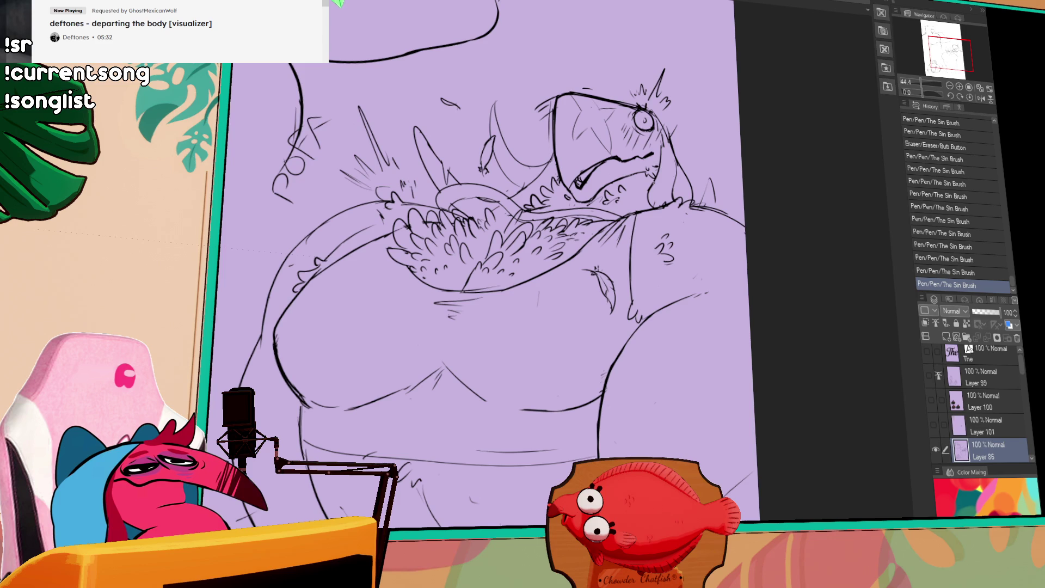
{"action": "mouse_move", "coordinate": [649, 190]}
{"action": "left_mouse_down"}
{"action": "mouse_move", "coordinate": [620, 212]}
{"action": "mouse_move", "coordinate": [638, 194]}
{"action": "mouse_move", "coordinate": [607, 196]}
{"action": "left_mouse_up"}
{"action": "left_click_drag", "start_coordinate": [618, 201], "coordinate": [621, 195]}
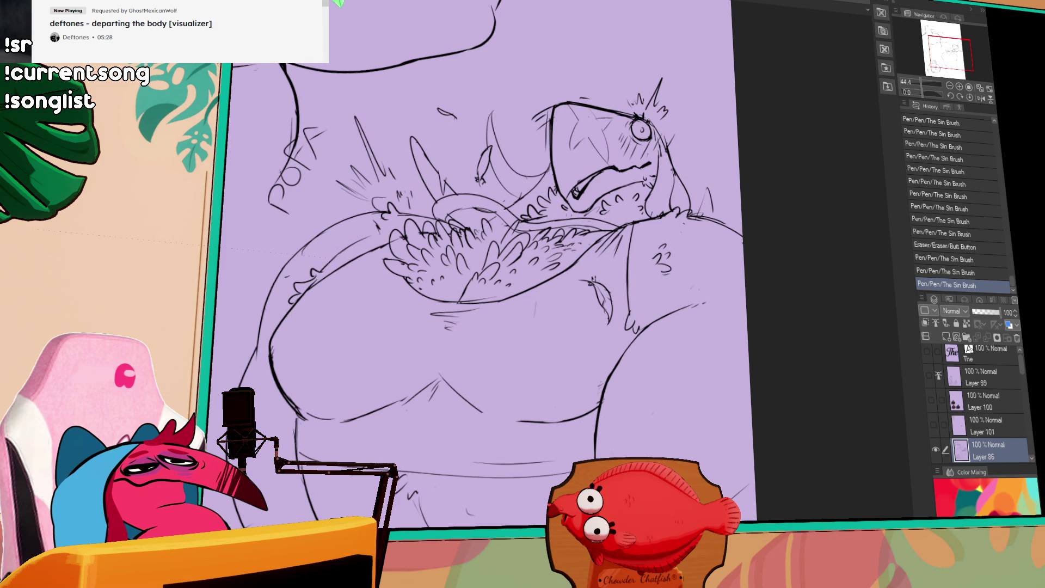
{"action": "left_click_drag", "start_coordinate": [659, 131], "coordinate": [660, 120]}
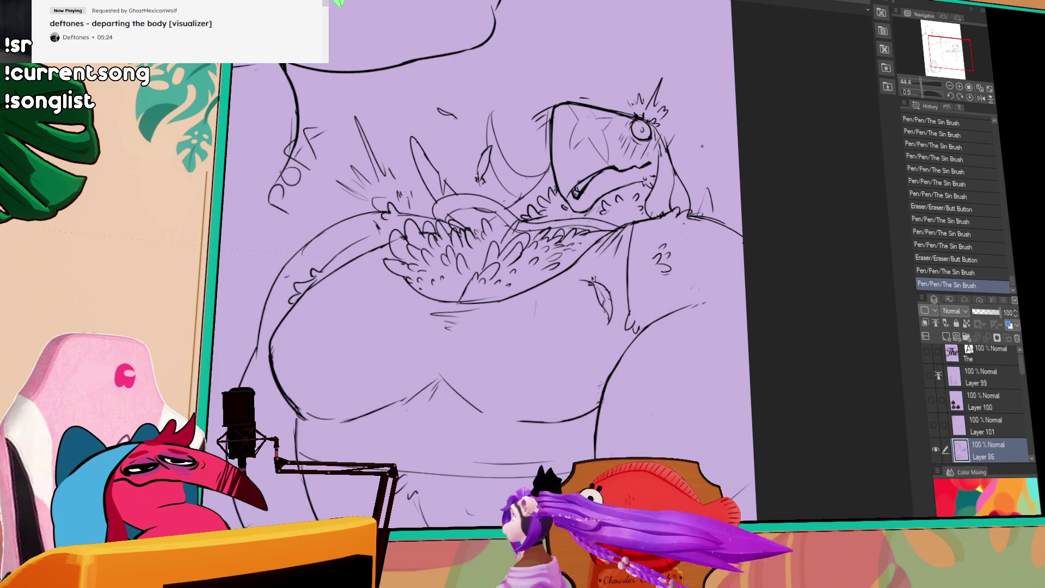
- Erase stray marks by the neck and loosely lasso the bird's head
{"action": "mouse_move", "coordinate": [373, 200]}
{"action": "left_mouse_down"}
{"action": "mouse_move", "coordinate": [384, 195]}
{"action": "mouse_move", "coordinate": [362, 199]}
{"action": "left_mouse_up"}
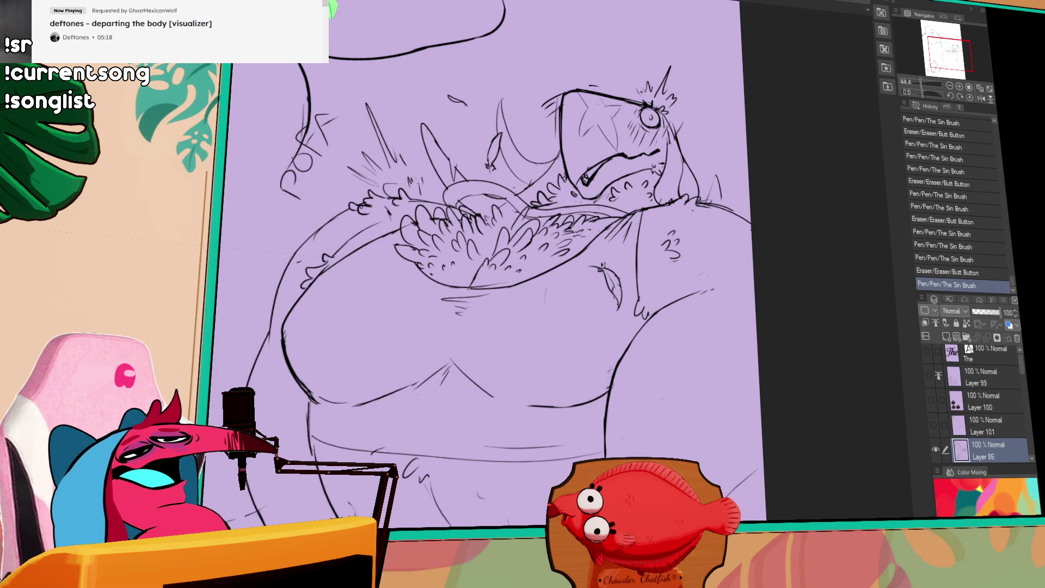
{"action": "left_click_drag", "start_coordinate": [752, 227], "coordinate": [716, 223]}
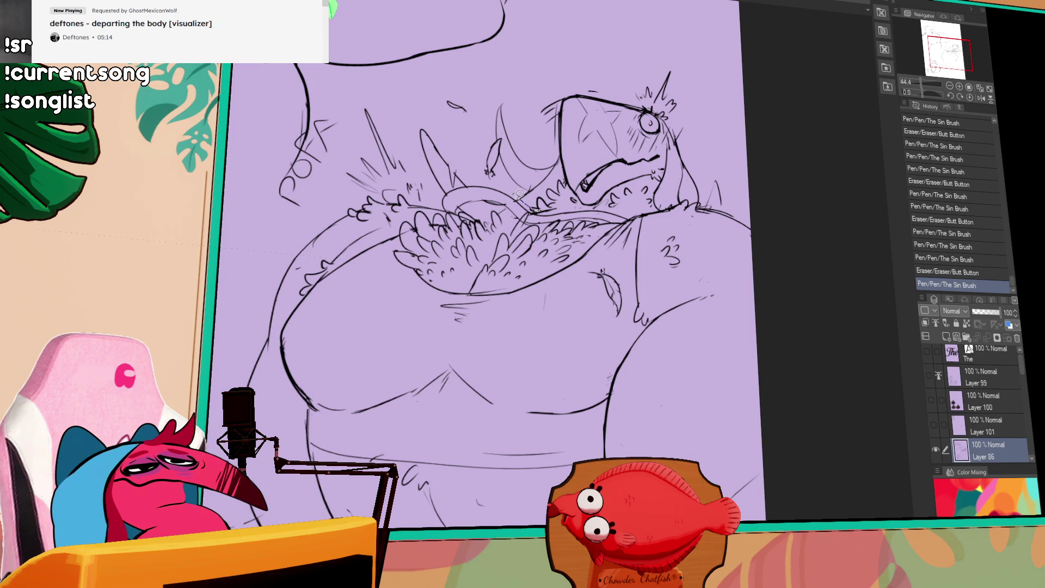
{"action": "left_click_drag", "start_coordinate": [483, 176], "coordinate": [690, 73]}
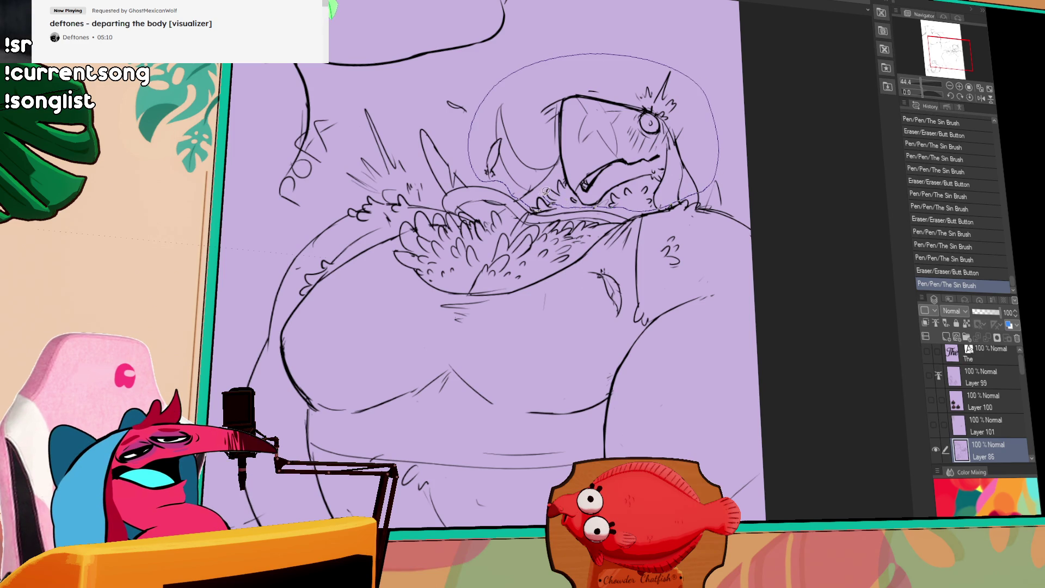
{"action": "left_click_drag", "start_coordinate": [536, 195], "coordinate": [539, 196]}
{"action": "scroll", "coordinate": [626, 206], "scroll_direction": "up", "scroll_amount": 1}
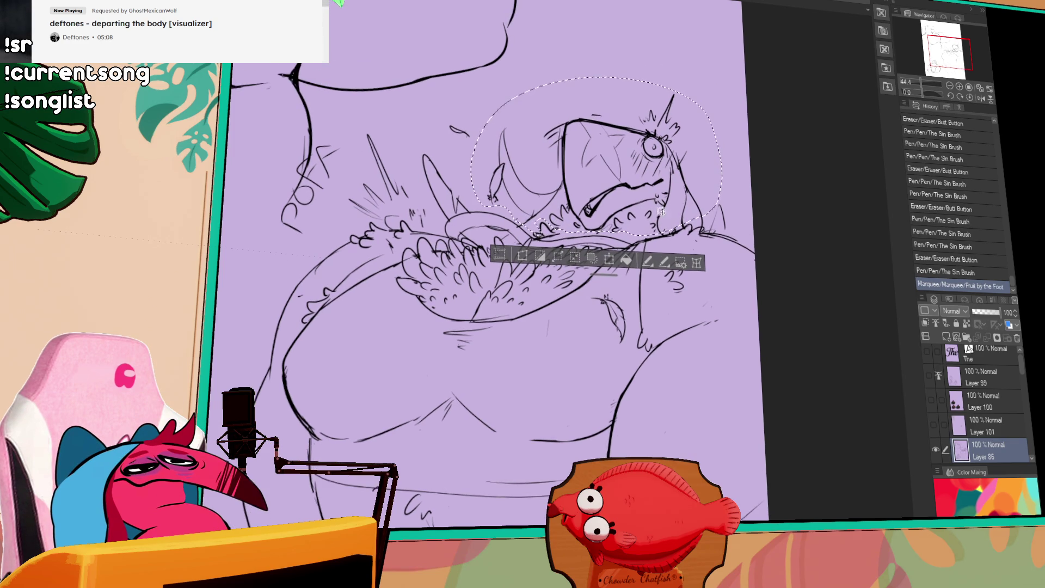
- Move the selected bird head up and left, deselect, and erase a chest line
{"action": "left_click_drag", "start_coordinate": [695, 197], "coordinate": [662, 224]}
{"action": "key", "text": "ctrl+d"}
{"action": "key", "text": "e"}
{"action": "left_click_drag", "start_coordinate": [658, 218], "coordinate": [662, 225]}
{"action": "key", "text": "p"}
- Redraw and refine the chest lines, adding a stroke on the head
{"action": "left_click_drag", "start_coordinate": [657, 216], "coordinate": [683, 226]}
{"action": "key", "text": "e"}
{"action": "key", "text": "p"}
{"action": "left_click_drag", "start_coordinate": [677, 222], "coordinate": [710, 236]}
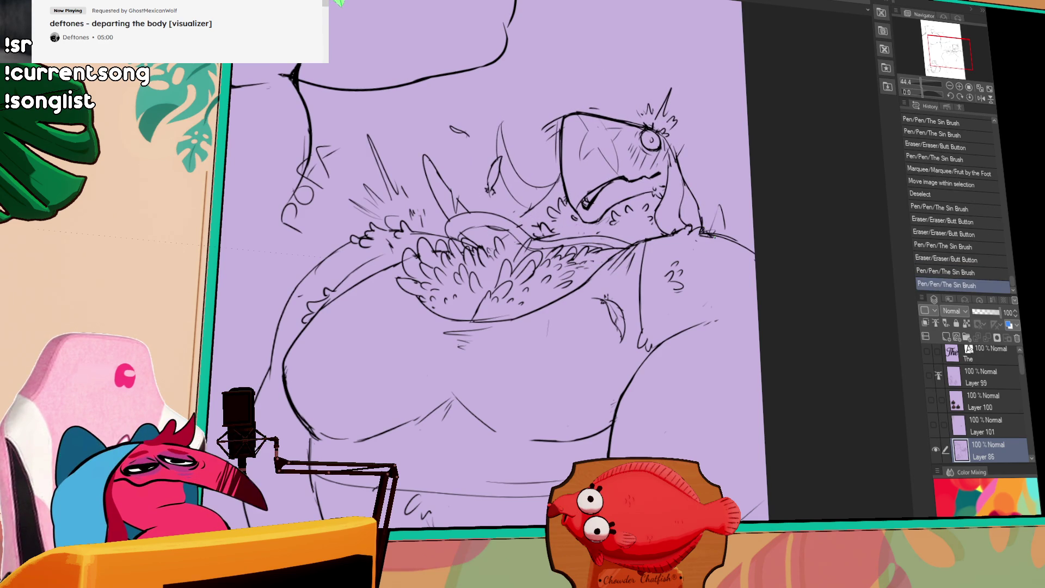
{"action": "left_click_drag", "start_coordinate": [691, 185], "coordinate": [698, 172]}
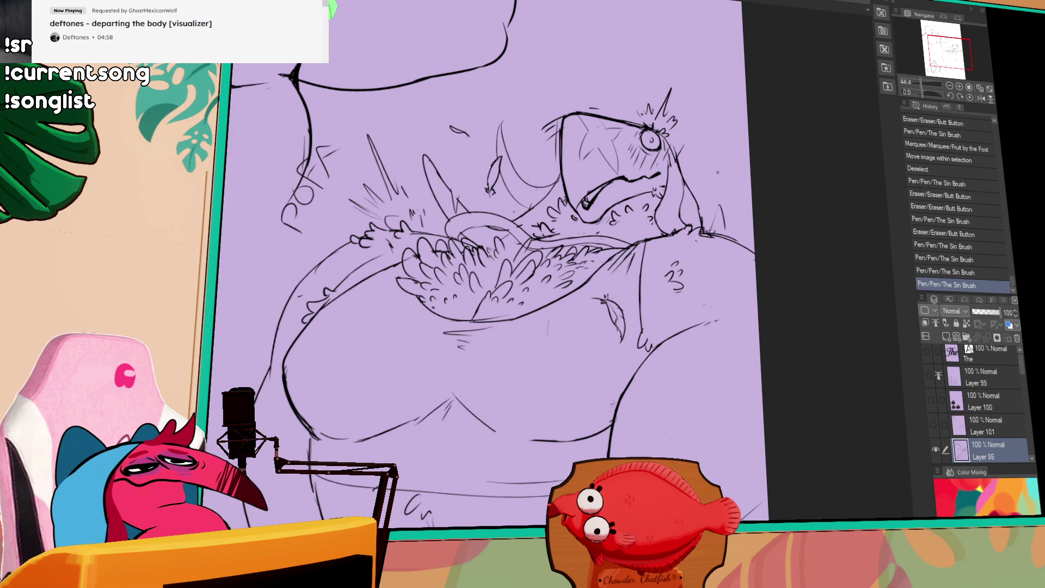
- Rework the belly line and add hatching strokes across the belly
{"action": "left_click_drag", "start_coordinate": [755, 257], "coordinate": [757, 243]}
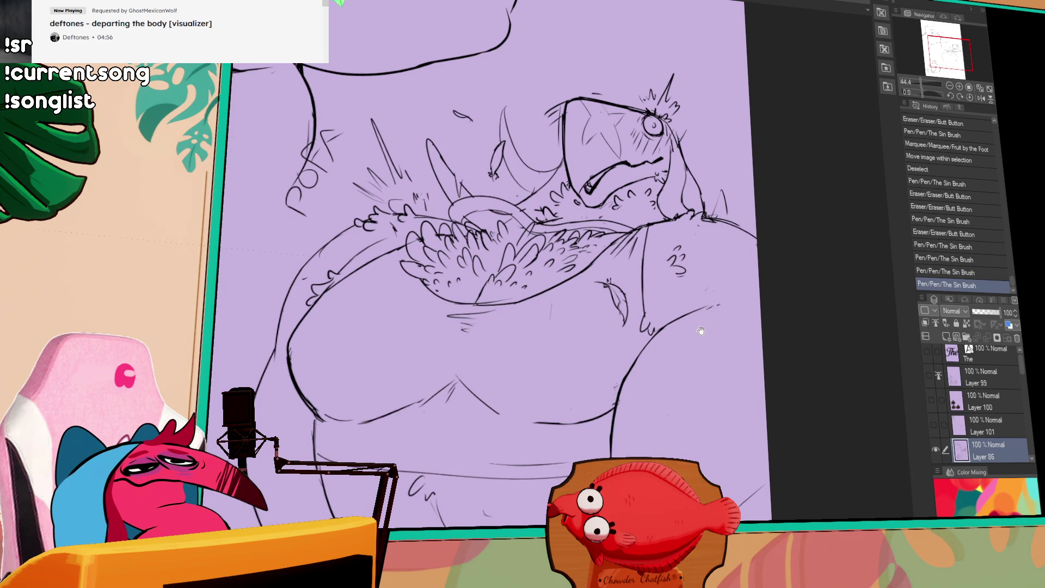
{"action": "left_click_drag", "start_coordinate": [703, 318], "coordinate": [720, 226]}
{"action": "mouse_move", "coordinate": [522, 277]}
{"action": "left_mouse_down"}
{"action": "mouse_move", "coordinate": [476, 313]}
{"action": "mouse_move", "coordinate": [501, 292]}
{"action": "mouse_move", "coordinate": [467, 296]}
{"action": "left_mouse_up"}
{"action": "left_click_drag", "start_coordinate": [460, 315], "coordinate": [512, 312]}
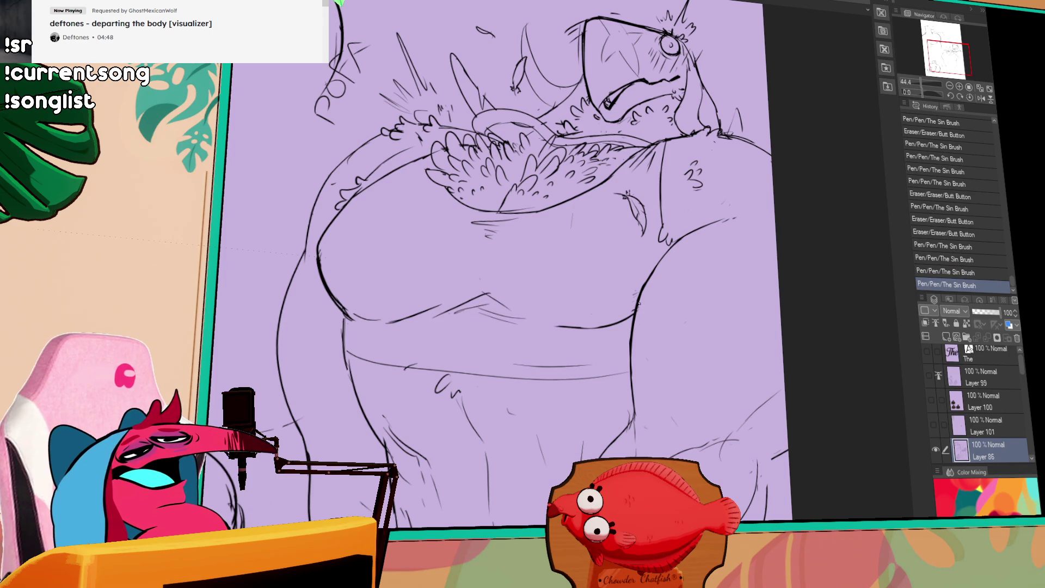
- Undo an accidental layer move and zoom out to see more of the sketch
{"action": "left_click_drag", "start_coordinate": [689, 209], "coordinate": [693, 217]}
{"action": "mouse_move", "coordinate": [656, 264]}
{"action": "left_mouse_down"}
{"action": "mouse_move", "coordinate": [657, 299]}
{"action": "mouse_move", "coordinate": [717, 504]}
{"action": "left_mouse_up"}
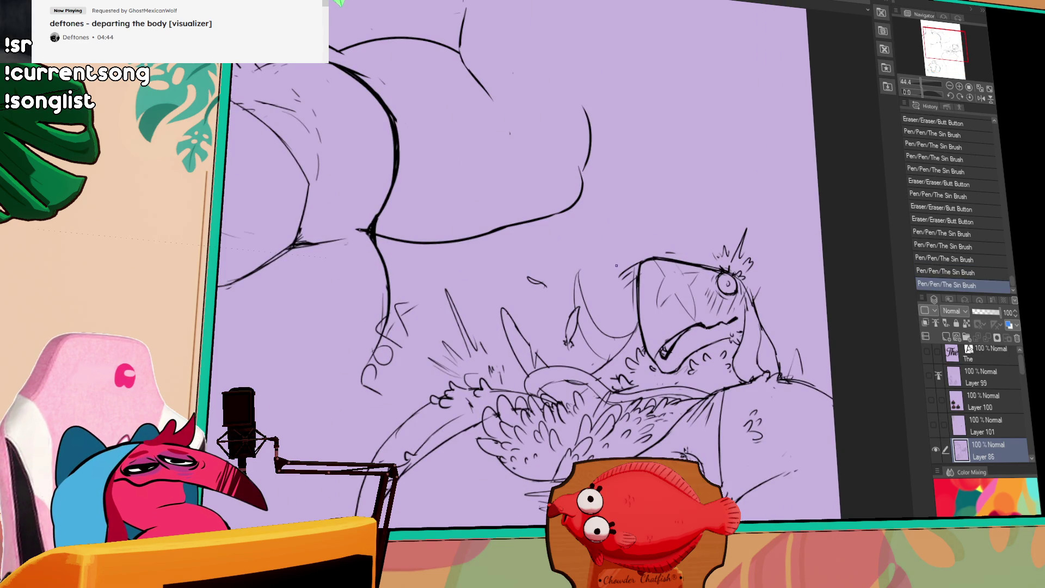
{"action": "left_click_drag", "start_coordinate": [612, 296], "coordinate": [615, 294]}
{"action": "key", "text": "ctrl+z"}
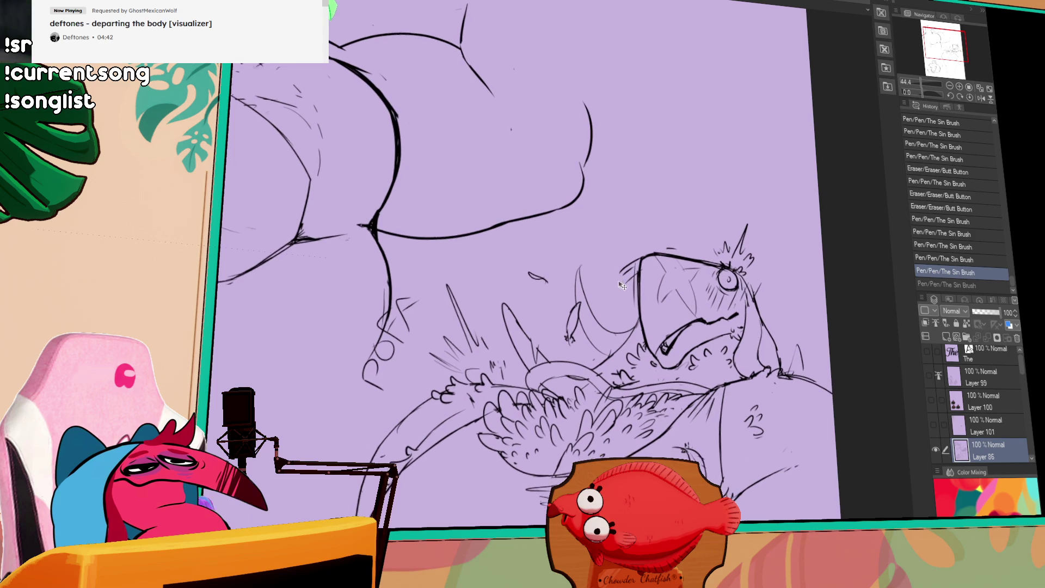
{"action": "left_click", "coordinate": [932, 87]}
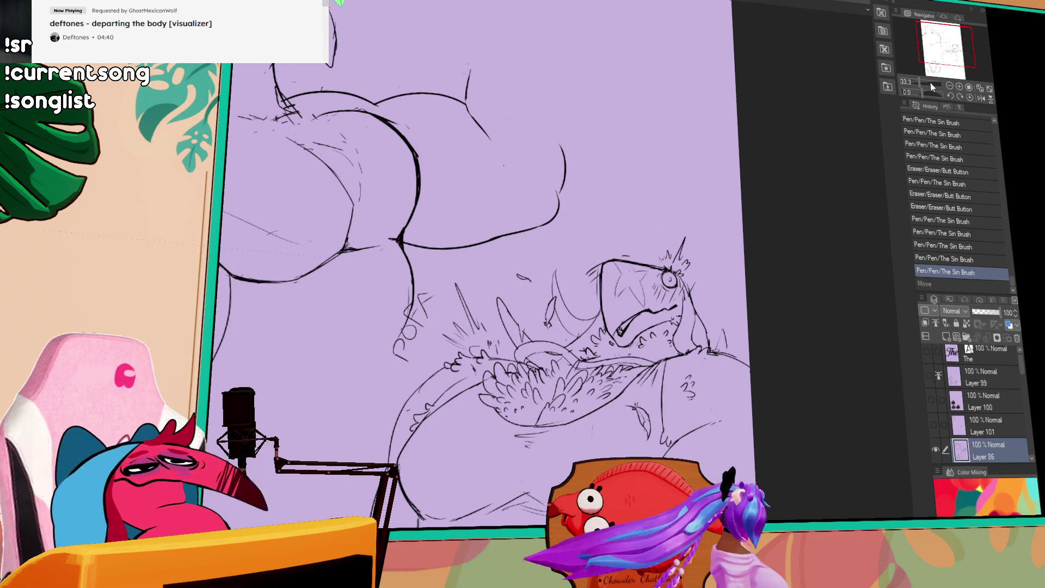
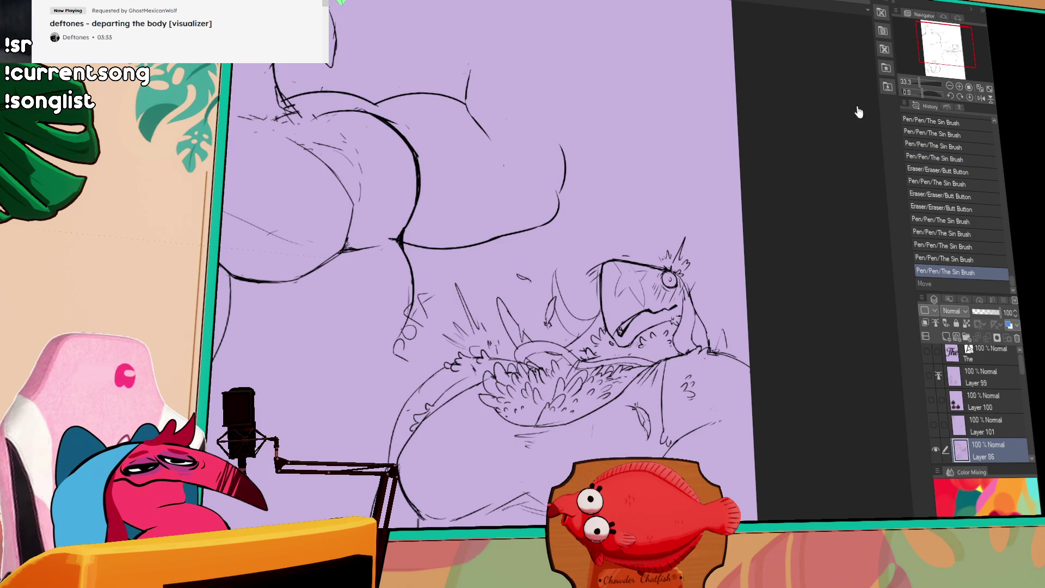
- Ink the belly's left outline, a small shoulder stroke, and the creature's belly button on Layer 86
{"action": "left_click_drag", "start_coordinate": [789, 322], "coordinate": [789, 168]}
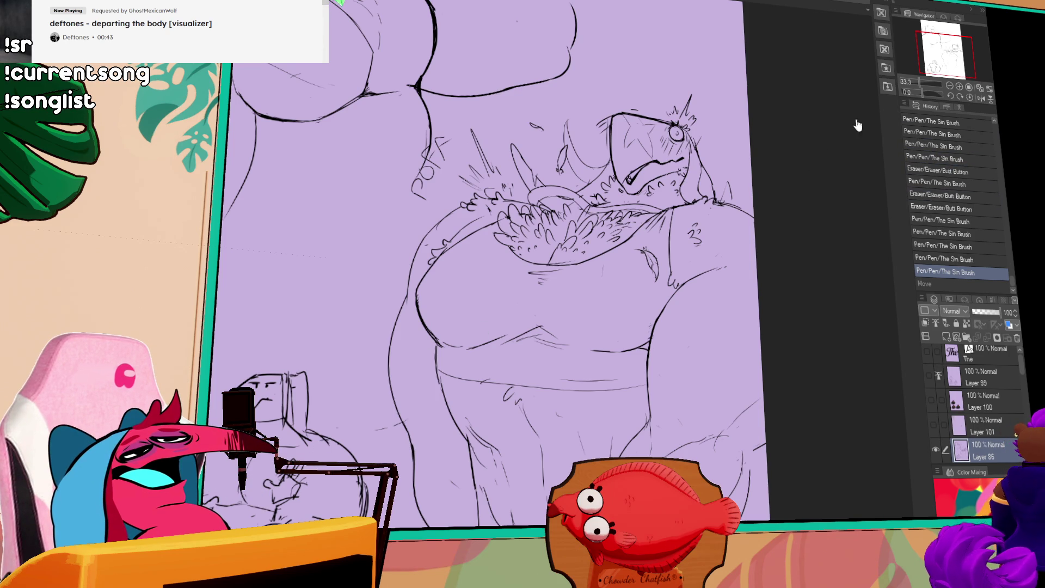
{"action": "left_click_drag", "start_coordinate": [755, 197], "coordinate": [759, 181]}
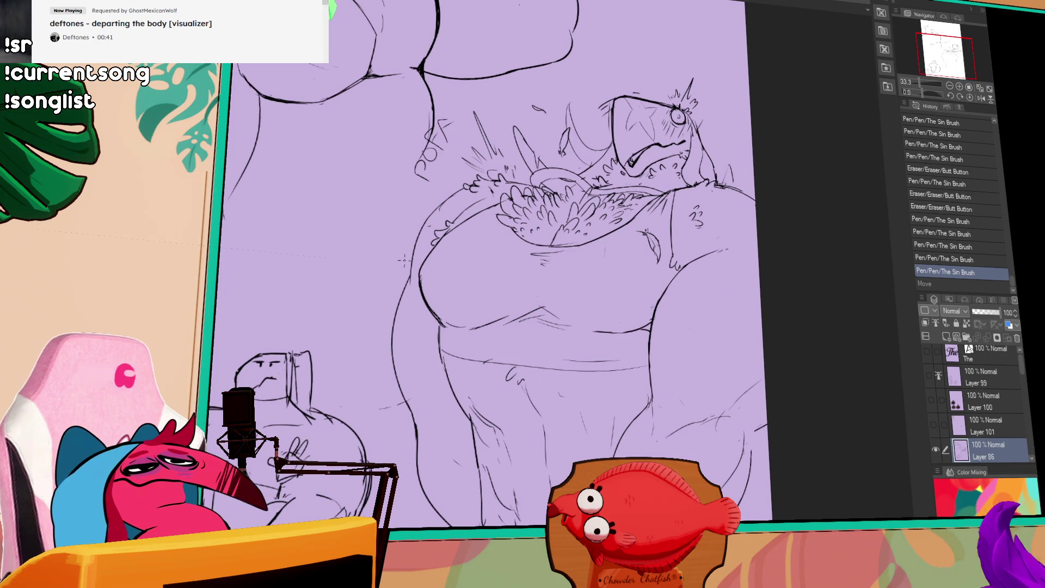
{"action": "key", "text": "ctrl+z"}
{"action": "mouse_move", "coordinate": [419, 258]}
{"action": "left_mouse_down"}
{"action": "mouse_move", "coordinate": [435, 280]}
{"action": "mouse_move", "coordinate": [434, 265]}
{"action": "left_mouse_up"}
{"action": "key", "text": "ctrl+z"}
{"action": "key", "text": "ctrl+z"}
{"action": "key", "text": "ctrl+z"}
{"action": "mouse_move", "coordinate": [418, 226]}
{"action": "left_mouse_down"}
{"action": "mouse_move", "coordinate": [457, 275]}
{"action": "mouse_move", "coordinate": [427, 264]}
{"action": "left_mouse_up"}
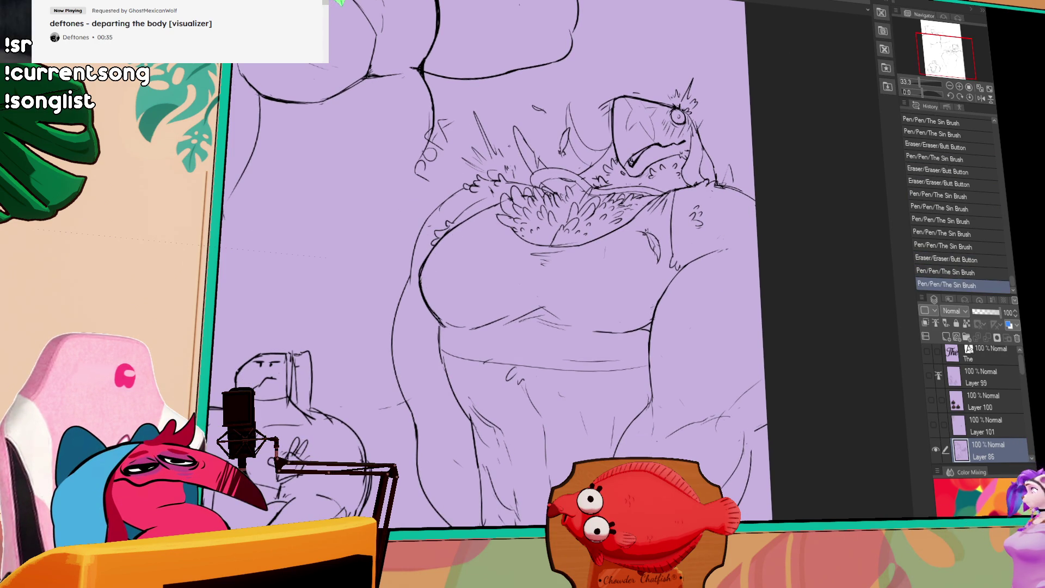
{"action": "left_click_drag", "start_coordinate": [664, 227], "coordinate": [671, 252]}
{"action": "left_click_drag", "start_coordinate": [686, 154], "coordinate": [732, 171]}
{"action": "key", "text": "ctrl+z"}
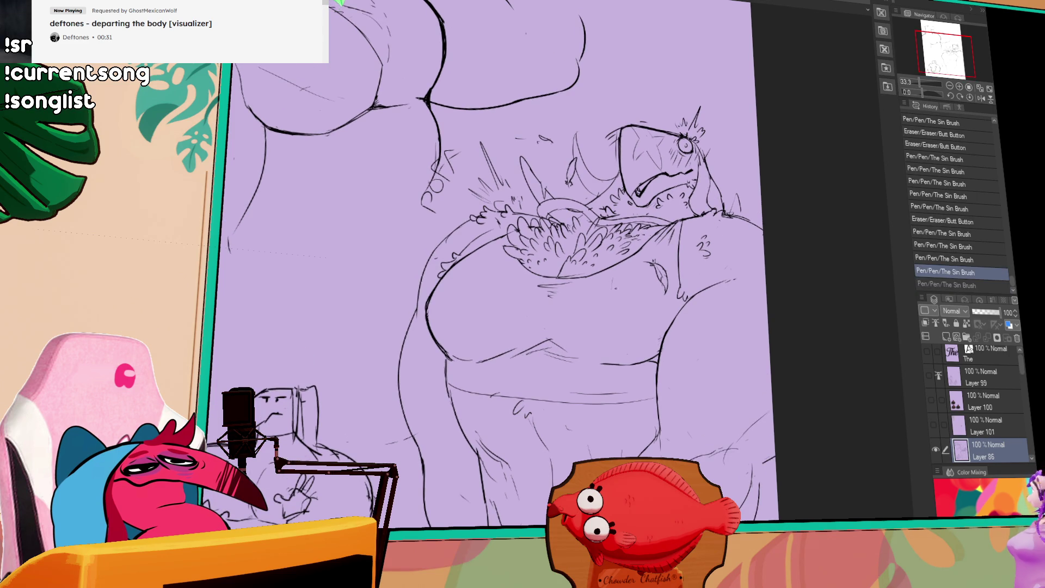
{"action": "key", "text": "ctrl+y"}
{"action": "left_click_drag", "start_coordinate": [581, 301], "coordinate": [603, 301]}
- Add hair marks along the lower belly above the waistband
{"action": "mouse_move", "coordinate": [506, 411]}
{"action": "left_mouse_down"}
{"action": "mouse_move", "coordinate": [531, 418]}
{"action": "mouse_move", "coordinate": [511, 408]}
{"action": "mouse_move", "coordinate": [515, 419]}
{"action": "left_mouse_up"}
{"action": "key", "text": "ctrl+z"}
{"action": "key", "text": "ctrl+y"}
{"action": "key", "text": "ctrl+z"}
{"action": "key", "text": "ctrl+y"}
{"action": "left_click_drag", "start_coordinate": [517, 416], "coordinate": [477, 399]}
{"action": "left_click_drag", "start_coordinate": [480, 398], "coordinate": [490, 406]}
{"action": "left_click_drag", "start_coordinate": [493, 404], "coordinate": [495, 407]}
{"action": "left_click_drag", "start_coordinate": [575, 376], "coordinate": [576, 377]}
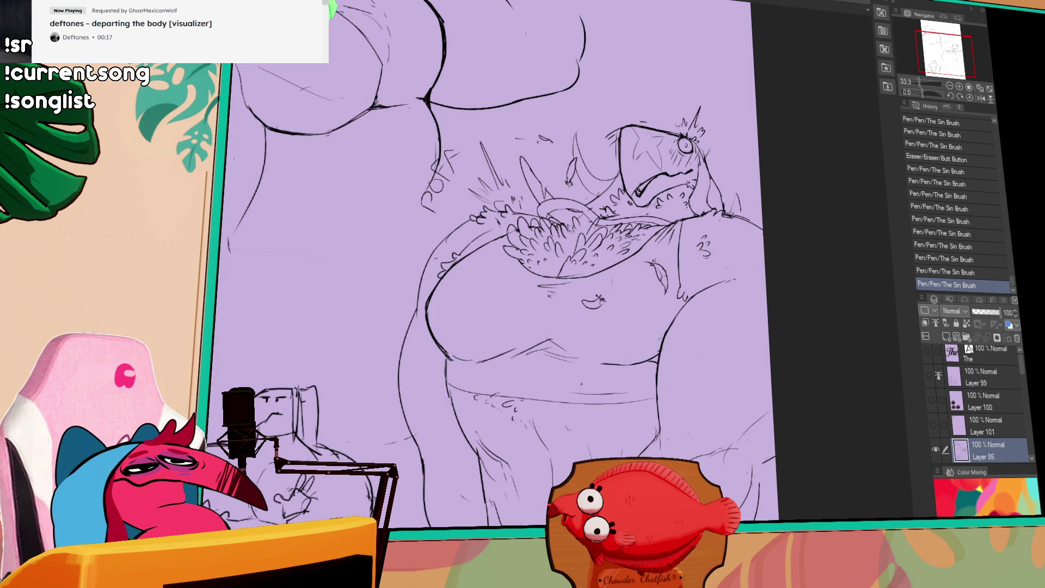
{"action": "left_click_drag", "start_coordinate": [538, 407], "coordinate": [550, 414]}
{"action": "key", "text": "ctrl+z"}
{"action": "key", "text": "ctrl+z"}
{"action": "key", "text": "ctrl+y"}
{"action": "key", "text": "ctrl+y"}
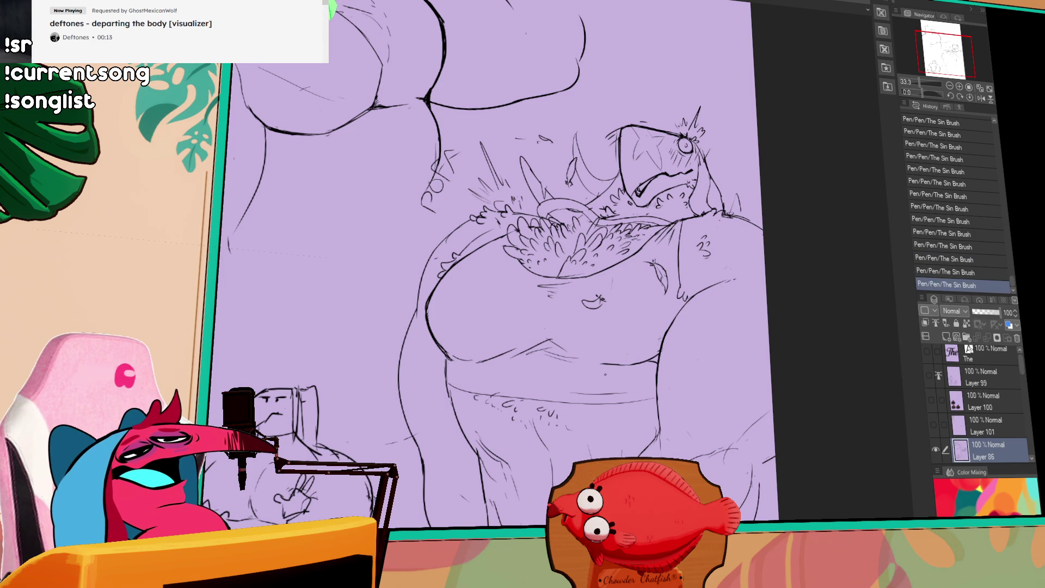
{"action": "key", "text": "ctrl+z"}
{"action": "key", "text": "ctrl+z"}
{"action": "key", "text": "ctrl+y"}
{"action": "key", "text": "ctrl+y"}
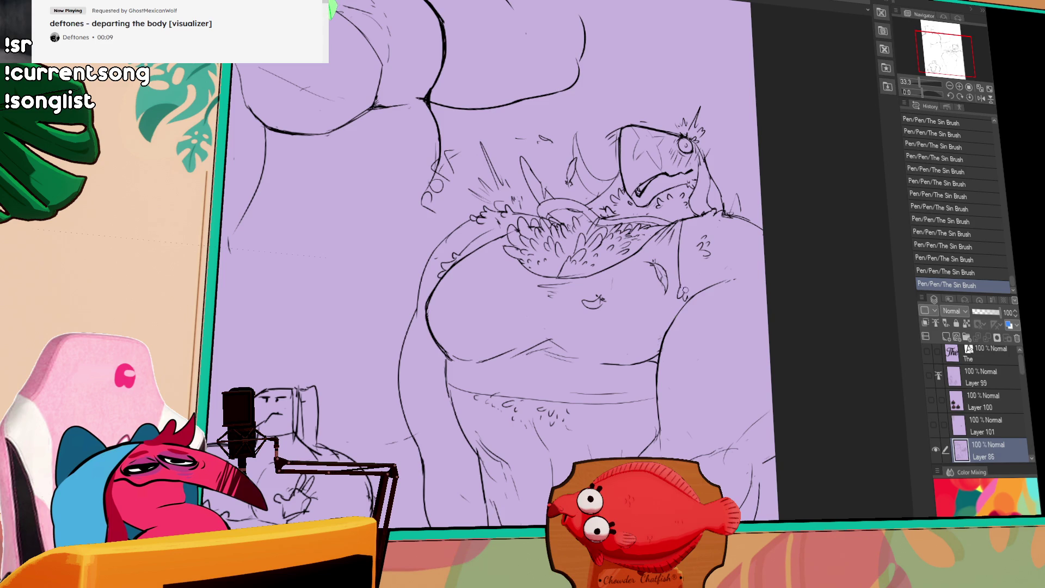
- Ink a small mark on the right hand and fur tufts on the right shoulder
{"action": "left_click_drag", "start_coordinate": [677, 315], "coordinate": [679, 316]}
{"action": "key", "text": "ctrl+z"}
{"action": "key", "text": "ctrl+z"}
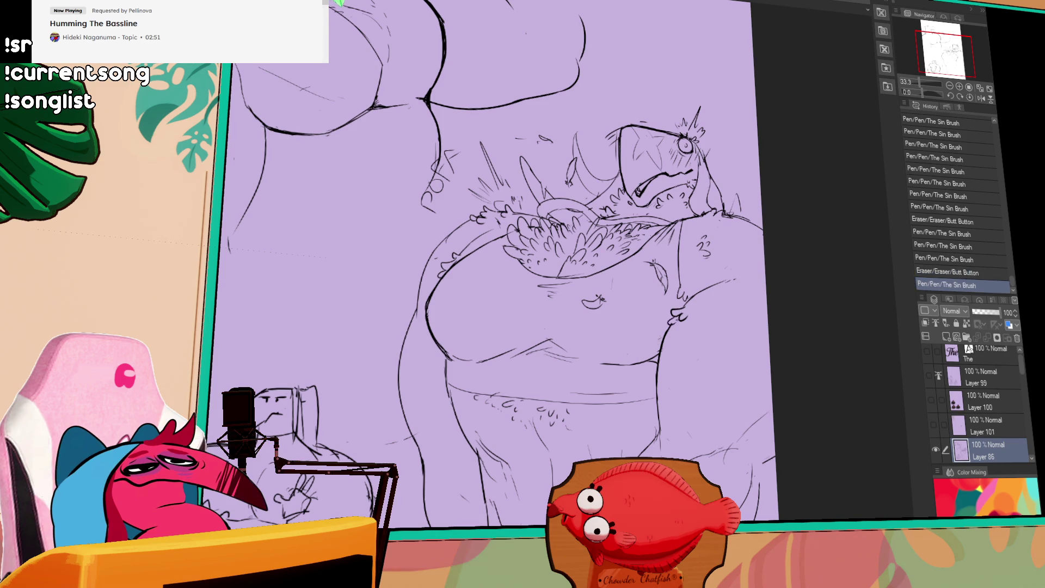
{"action": "key", "text": "ctrl+y"}
{"action": "mouse_move", "coordinate": [722, 292]}
{"action": "left_mouse_down"}
{"action": "mouse_move", "coordinate": [743, 306]}
{"action": "mouse_move", "coordinate": [724, 306]}
{"action": "mouse_move", "coordinate": [714, 327]}
{"action": "left_mouse_up"}
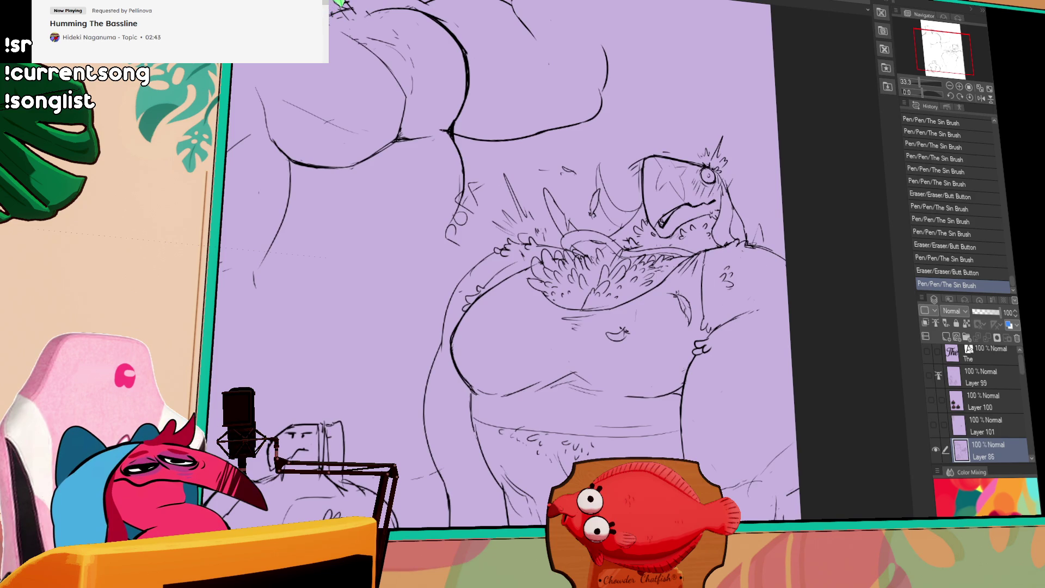
{"action": "mouse_move", "coordinate": [724, 269]}
{"action": "left_mouse_down"}
{"action": "mouse_move", "coordinate": [731, 288]}
{"action": "mouse_move", "coordinate": [716, 250]}
{"action": "mouse_move", "coordinate": [729, 284]}
{"action": "left_mouse_up"}
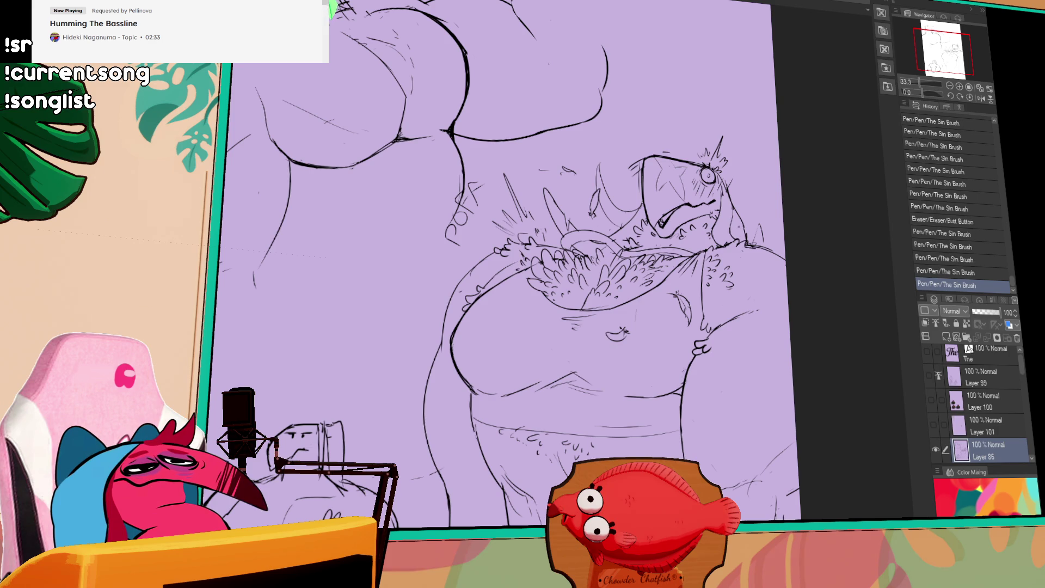
{"action": "left_click_drag", "start_coordinate": [749, 248], "coordinate": [754, 215]}
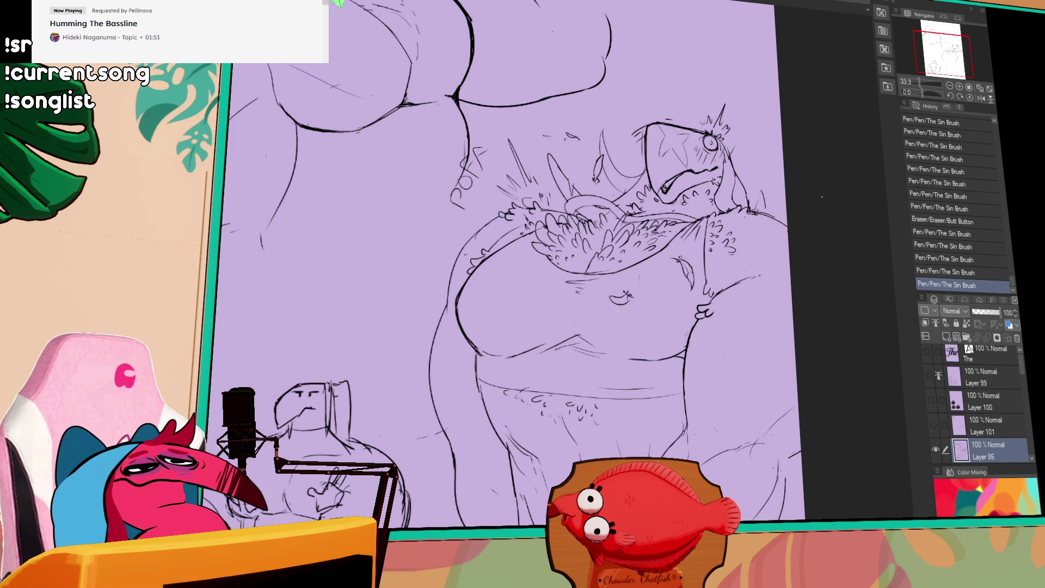
{"action": "scroll", "coordinate": [865, 249], "scroll_direction": "down", "scroll_amount": 3}
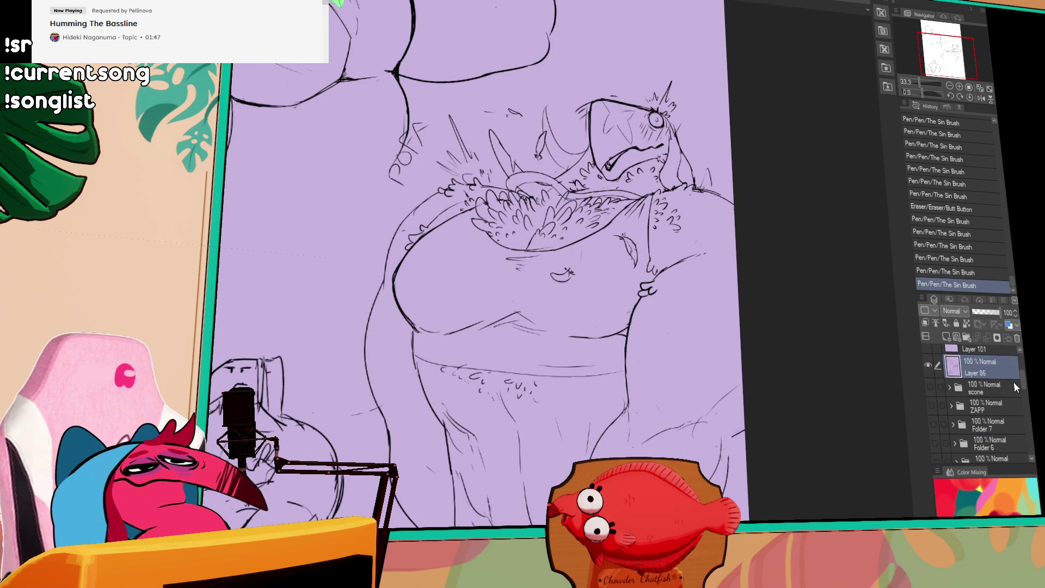
- Create Layer 102 below line-art Layer 86, briefly toggling the dark-figure layer's visibility
{"action": "left_click", "coordinate": [945, 336]}
{"action": "left_click_drag", "start_coordinate": [977, 381], "coordinate": [966, 328]}
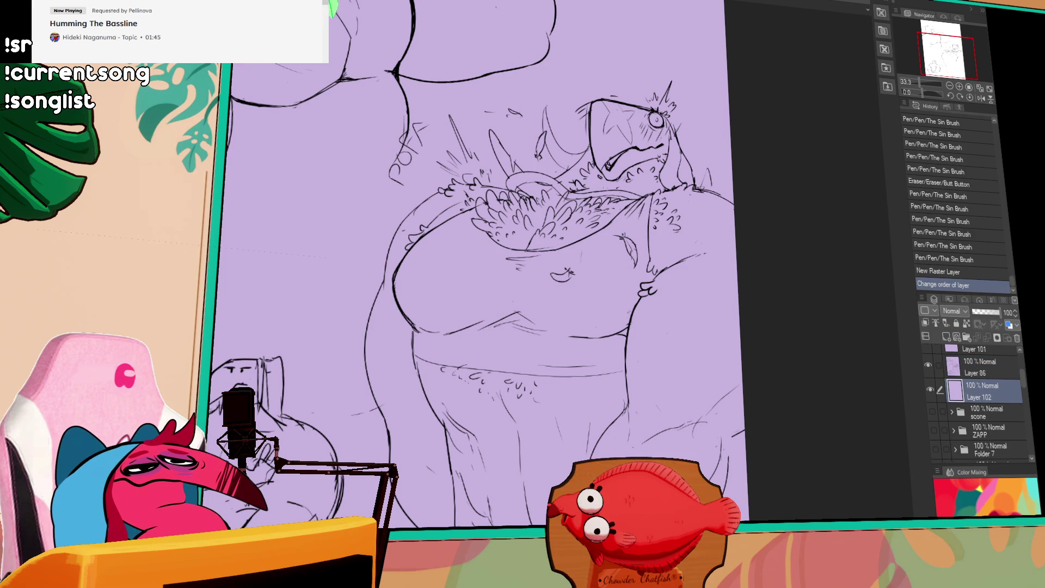
{"action": "scroll", "coordinate": [974, 403], "scroll_direction": "up", "scroll_amount": 2}
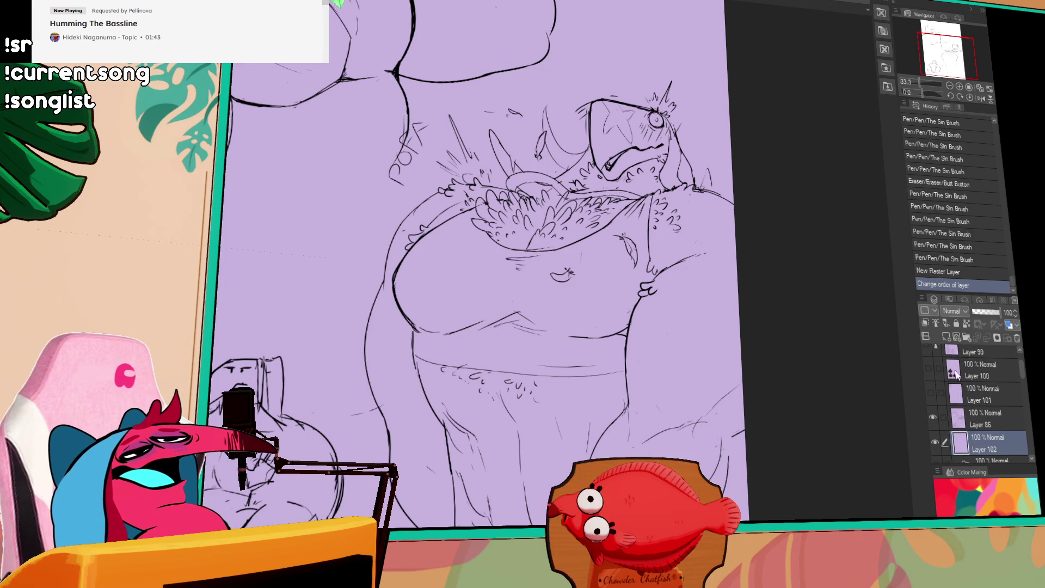
{"action": "left_click", "coordinate": [928, 368]}
{"action": "left_click", "coordinate": [928, 367]}
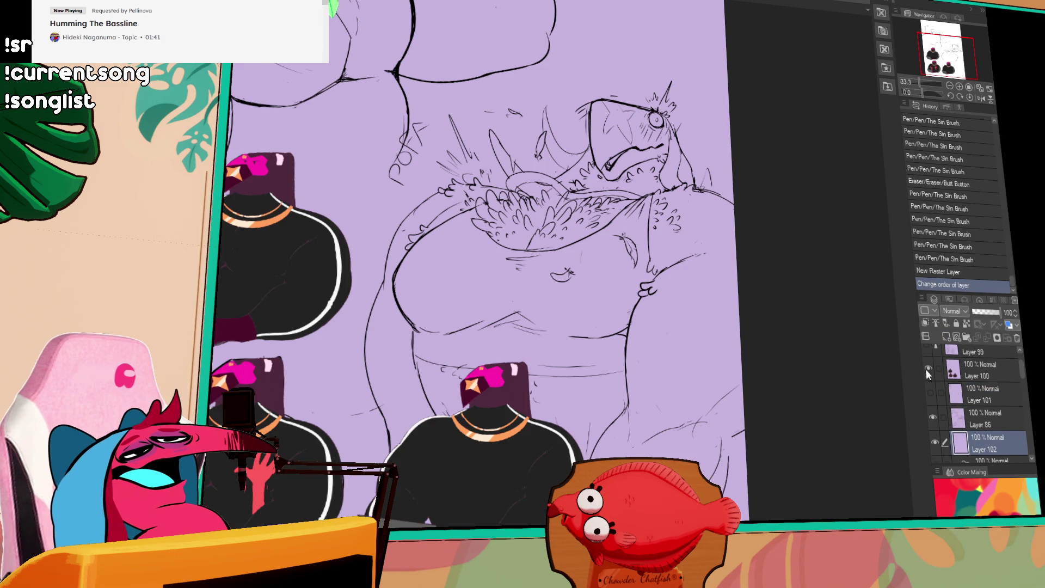
{"action": "scroll", "coordinate": [1015, 370], "scroll_direction": "down", "scroll_amount": 2}
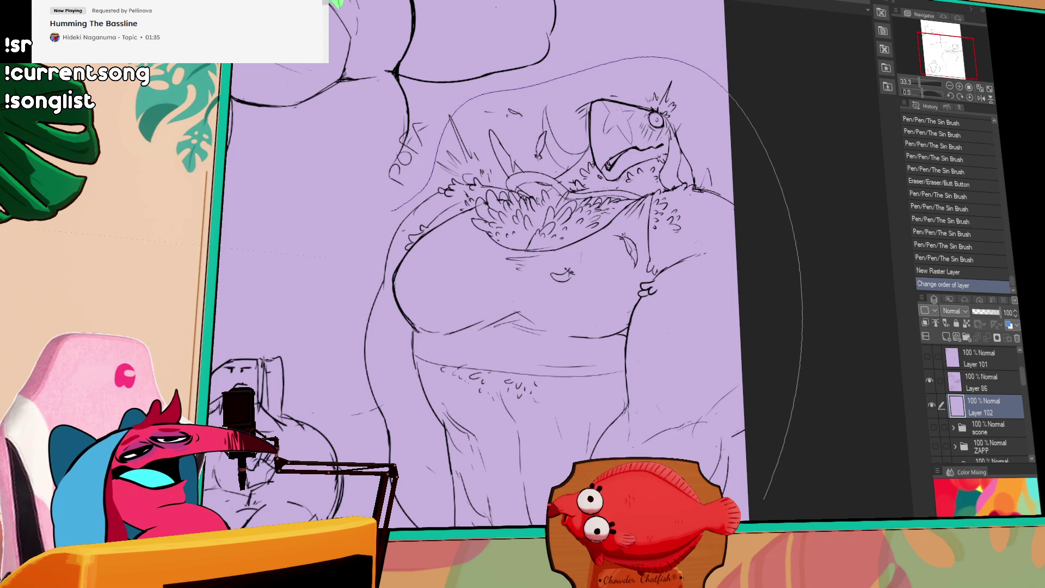
{"action": "scroll", "coordinate": [347, 355], "scroll_direction": "down", "scroll_amount": 1}
- Draw trial strokes on the new layer beneath the line art
{"action": "left_click_drag", "start_coordinate": [805, 356], "coordinate": [795, 292]}
{"action": "mouse_move", "coordinate": [428, 449]}
{"action": "left_mouse_down"}
{"action": "mouse_move", "coordinate": [444, 468]}
{"action": "mouse_move", "coordinate": [444, 526]}
{"action": "left_mouse_up"}
{"action": "key", "text": "ctrl+z"}
{"action": "key", "text": "ctrl+y"}
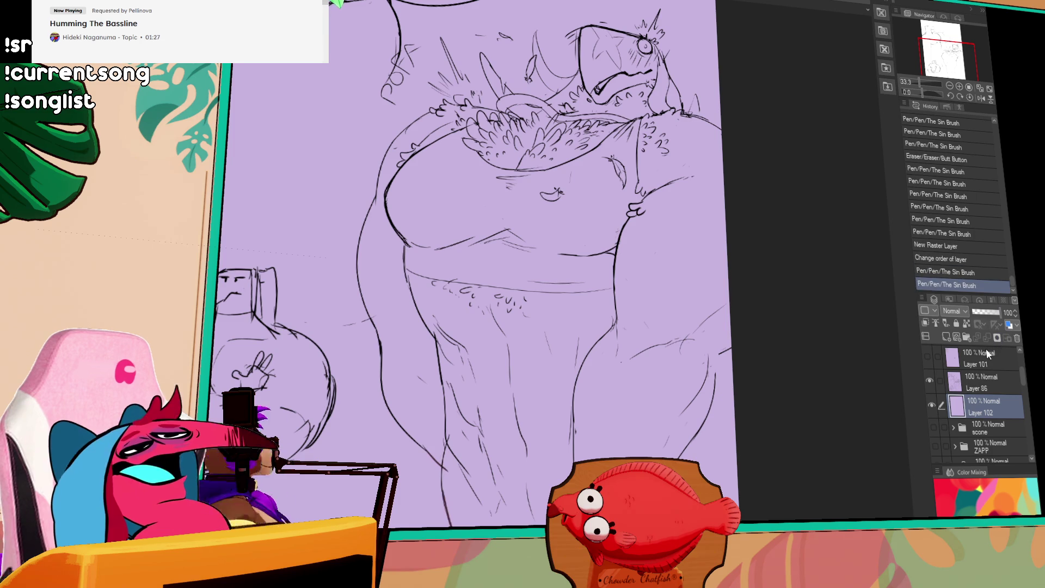
{"action": "left_click_drag", "start_coordinate": [449, 492], "coordinate": [443, 517]}
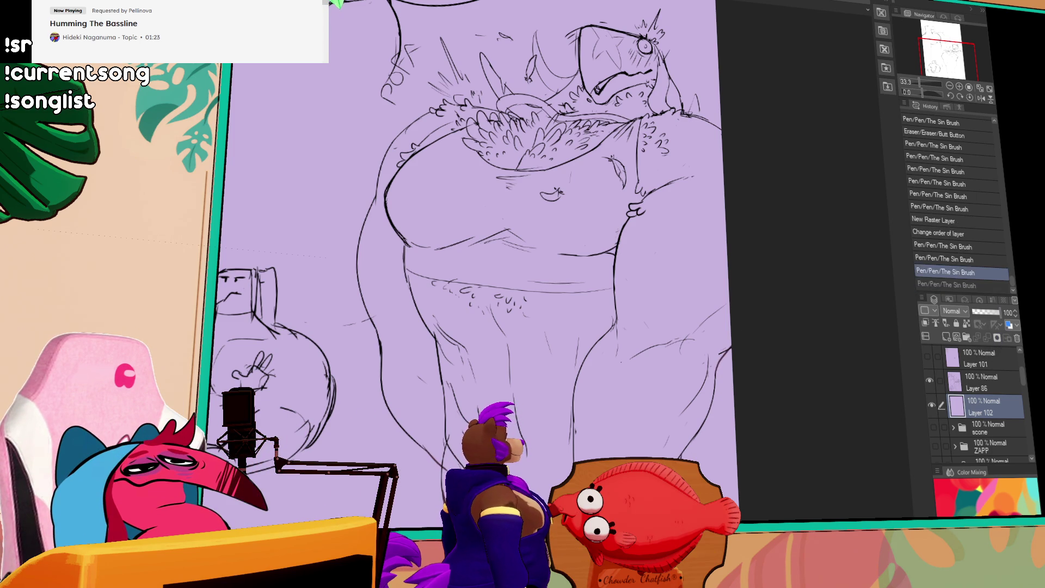
{"action": "left_click_drag", "start_coordinate": [813, 378], "coordinate": [810, 451]}
- Make Layer 86 the reference layer, return to Layer 102, and start outlining the creature
{"action": "left_click", "coordinate": [982, 384]}
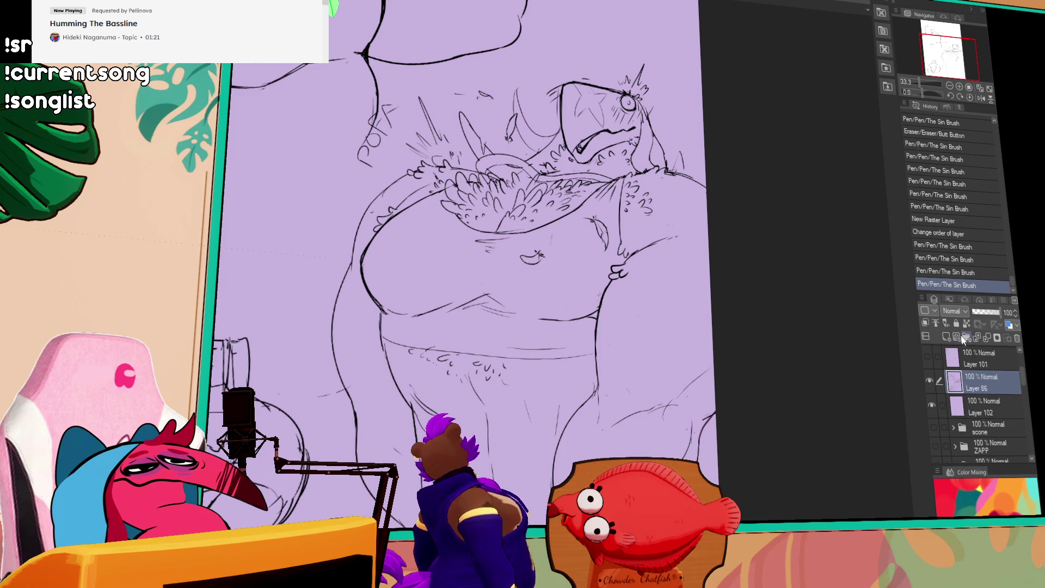
{"action": "left_click", "coordinate": [935, 323]}
{"action": "left_click", "coordinate": [987, 415]}
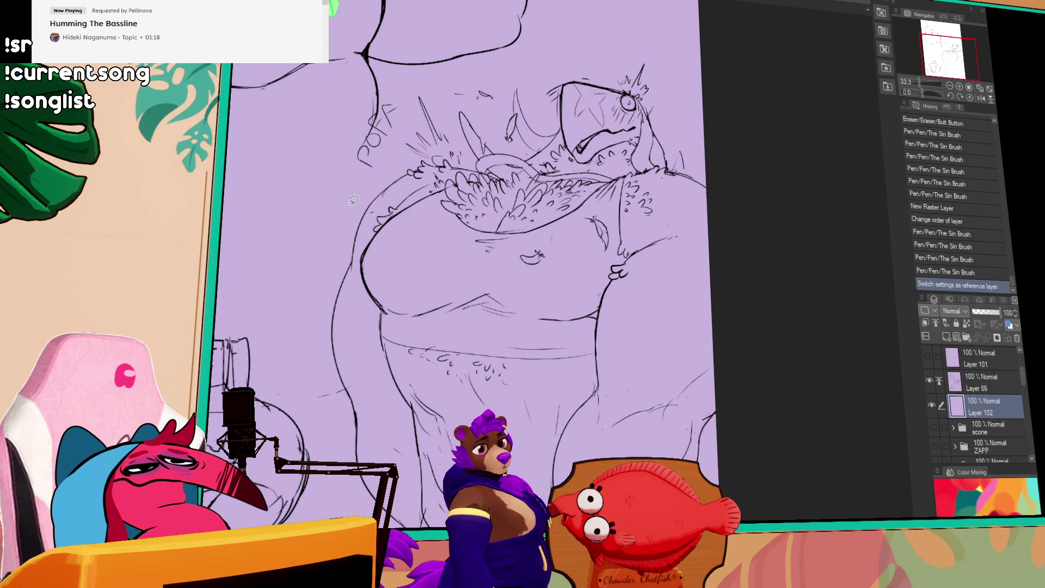
{"action": "left_click_drag", "start_coordinate": [650, 30], "coordinate": [745, 429]}
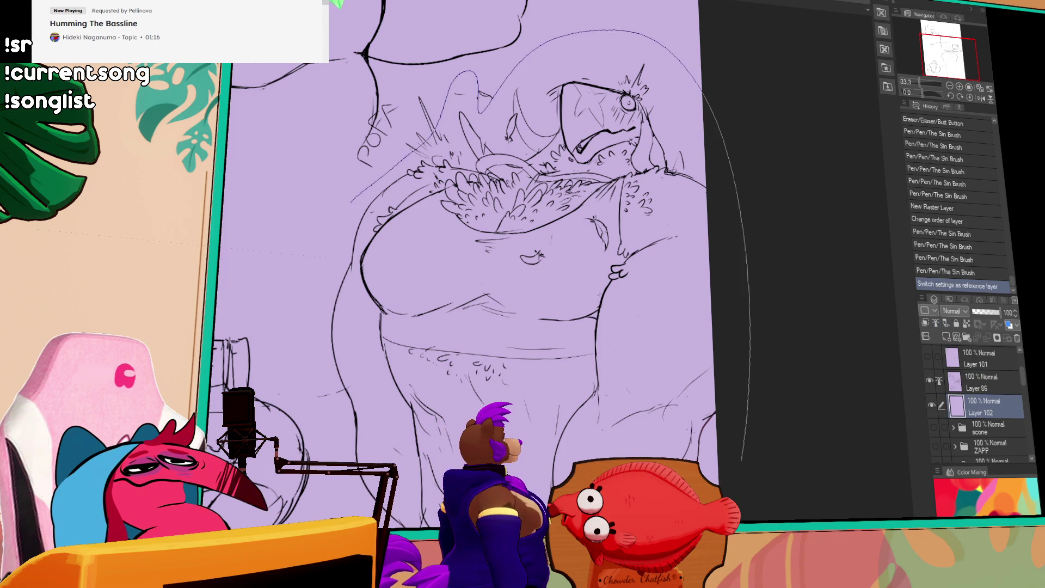
{"action": "scroll", "coordinate": [476, 262], "scroll_direction": "down", "scroll_amount": 3}
- Fill the creature's body dark purple on the new layer, removing a stray stroke
{"action": "left_click_drag", "start_coordinate": [362, 509], "coordinate": [316, 202]}
{"action": "left_click_drag", "start_coordinate": [344, 121], "coordinate": [807, 187]}
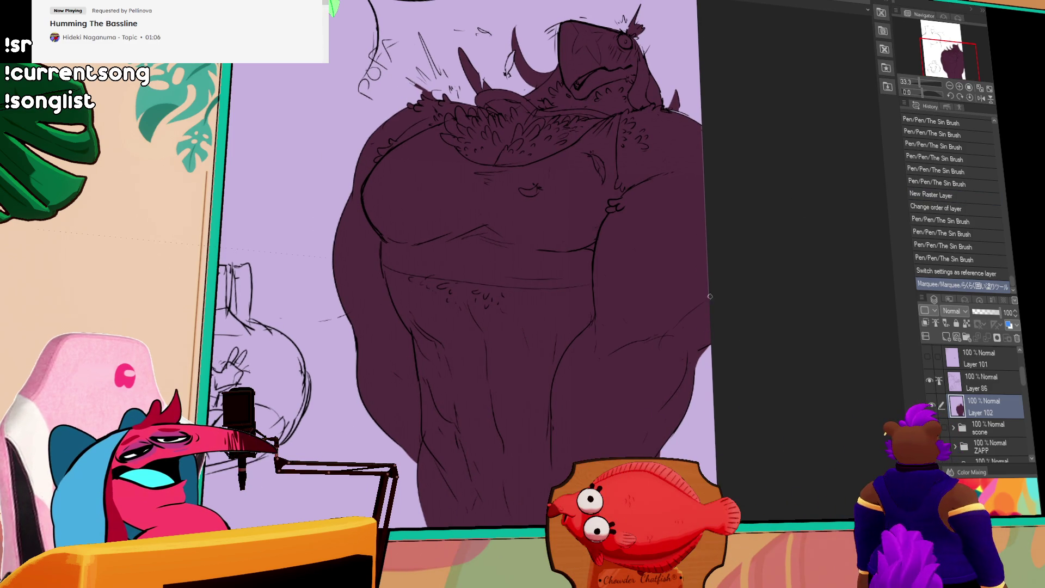
{"action": "left_click_drag", "start_coordinate": [706, 211], "coordinate": [704, 145]}
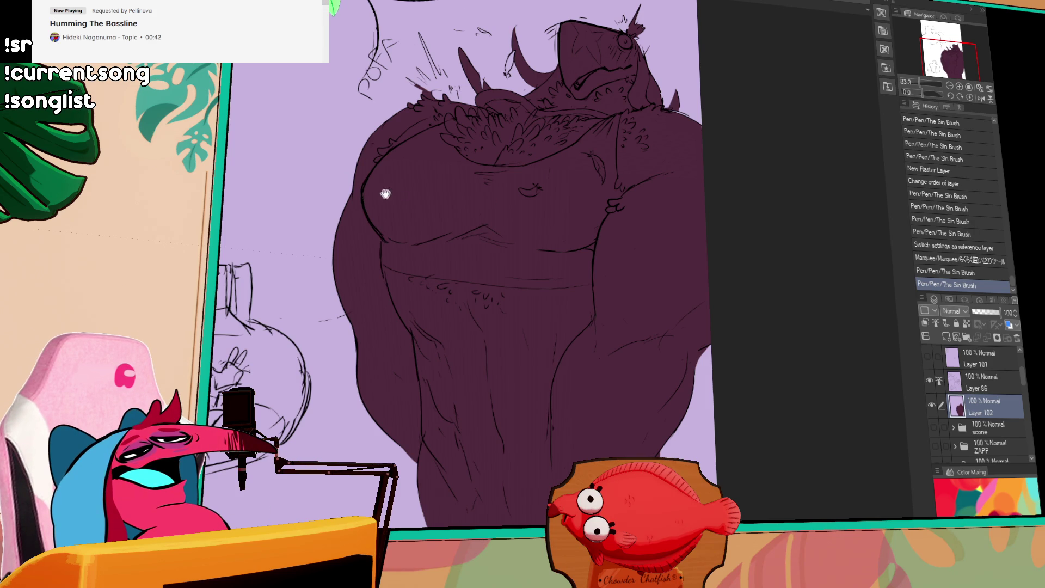
{"action": "left_click_drag", "start_coordinate": [385, 193], "coordinate": [467, 149]}
{"action": "mouse_move", "coordinate": [275, 159]}
{"action": "left_mouse_down"}
{"action": "mouse_move", "coordinate": [312, 158]}
{"action": "mouse_move", "coordinate": [350, 420]}
{"action": "left_mouse_up"}
{"action": "key", "text": "ctrl+z"}
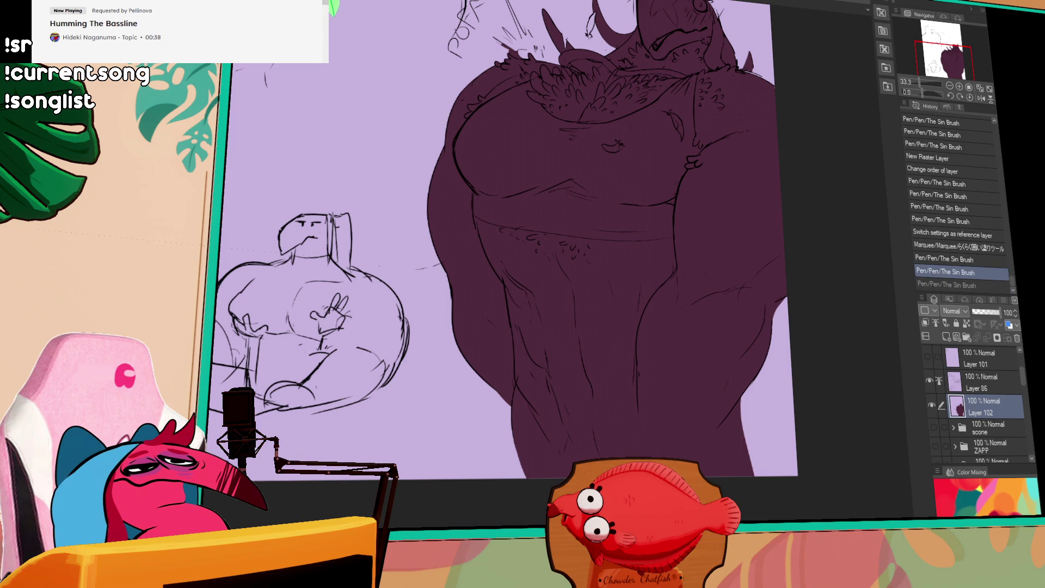
- Try filling the small sketched figure dark purple, then undo it
{"action": "left_click_drag", "start_coordinate": [328, 453], "coordinate": [256, 456]}
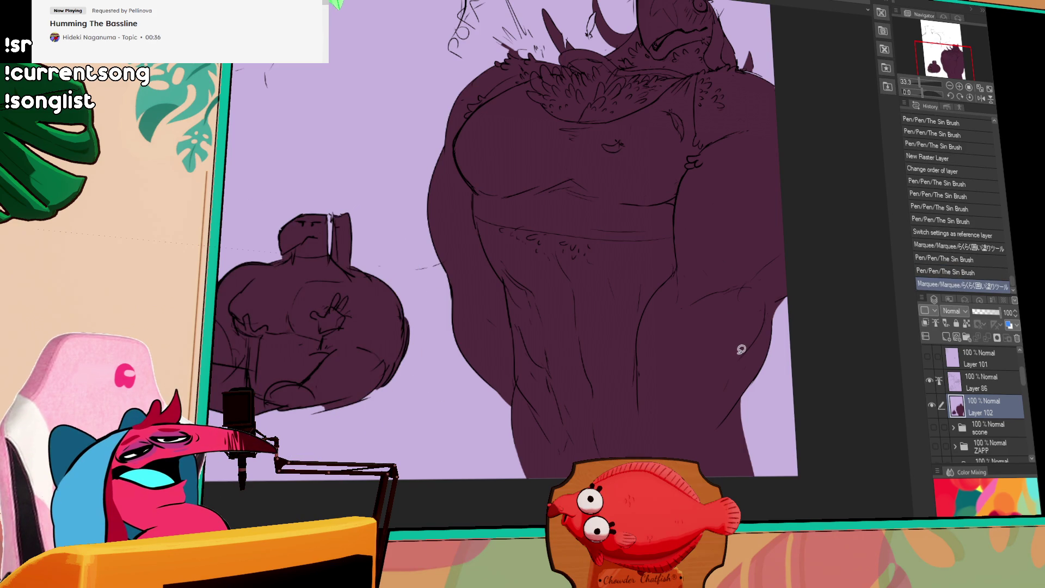
{"action": "left_click_drag", "start_coordinate": [730, 351], "coordinate": [827, 366]}
{"action": "key", "text": "ctrl+z"}
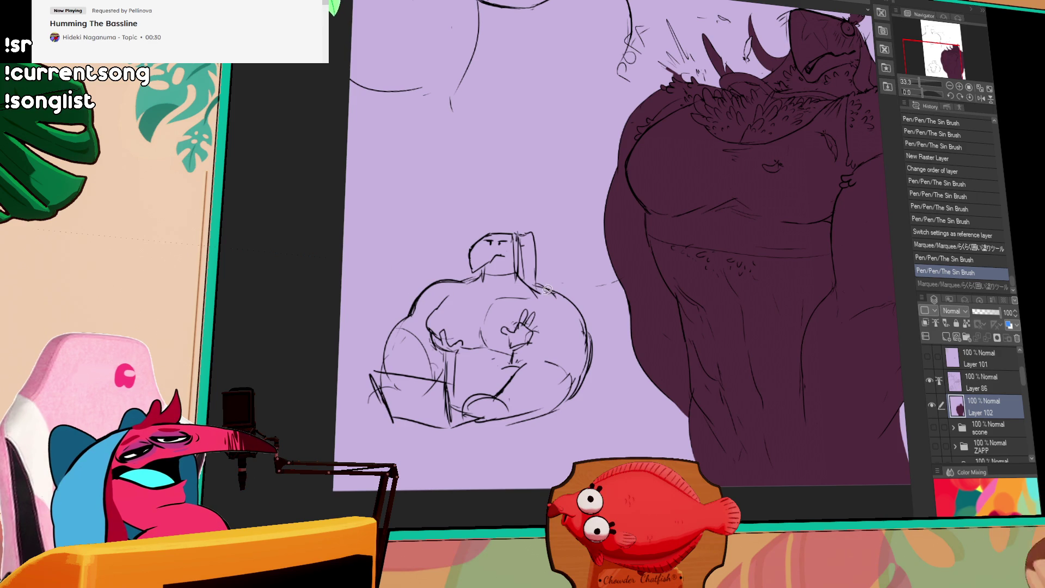
{"action": "scroll", "coordinate": [547, 291], "scroll_direction": "up", "scroll_amount": 4}
{"action": "scroll", "coordinate": [539, 158], "scroll_direction": "down", "scroll_amount": 2}
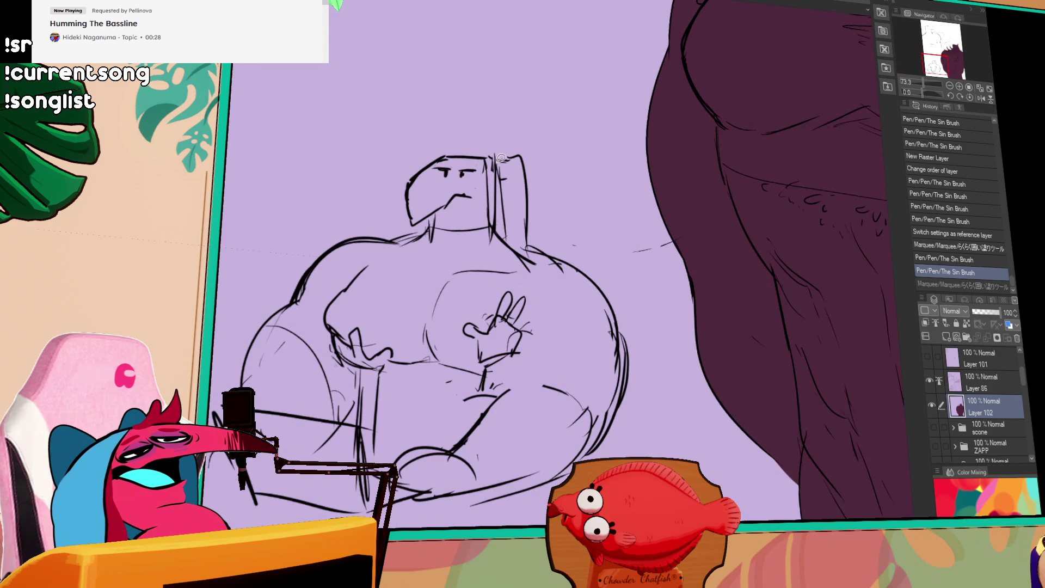
- Block in the sketch figure's dark head and lasso the area around it
{"action": "mouse_move", "coordinate": [411, 124]}
{"action": "left_mouse_down"}
{"action": "mouse_move", "coordinate": [506, 192]}
{"action": "mouse_move", "coordinate": [486, 274]}
{"action": "mouse_move", "coordinate": [401, 242]}
{"action": "left_mouse_up"}
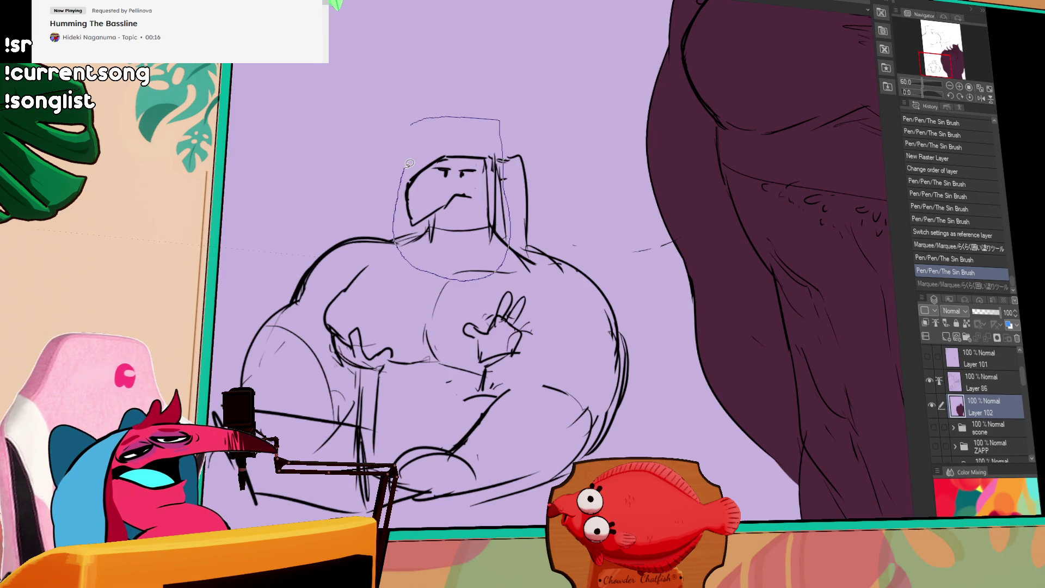
{"action": "left_click_drag", "start_coordinate": [410, 163], "coordinate": [409, 164]}
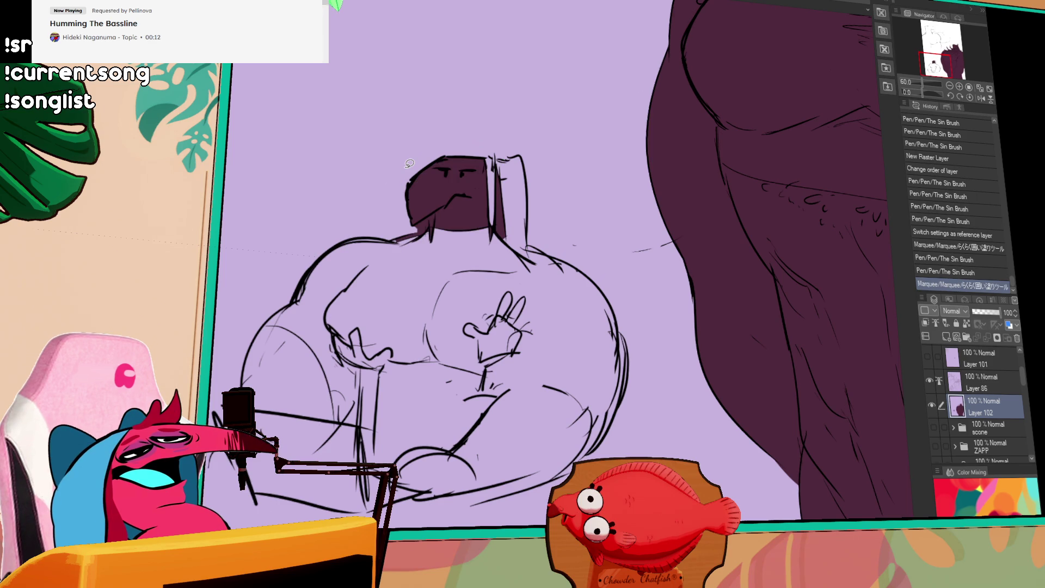
{"action": "left_click_drag", "start_coordinate": [514, 175], "coordinate": [478, 191]}
{"action": "mouse_move", "coordinate": [525, 144]}
{"action": "left_mouse_down"}
{"action": "mouse_move", "coordinate": [489, 154]}
{"action": "mouse_move", "coordinate": [514, 239]}
{"action": "left_mouse_up"}
{"action": "key", "text": "p"}
{"action": "key", "text": "ctrl+z"}
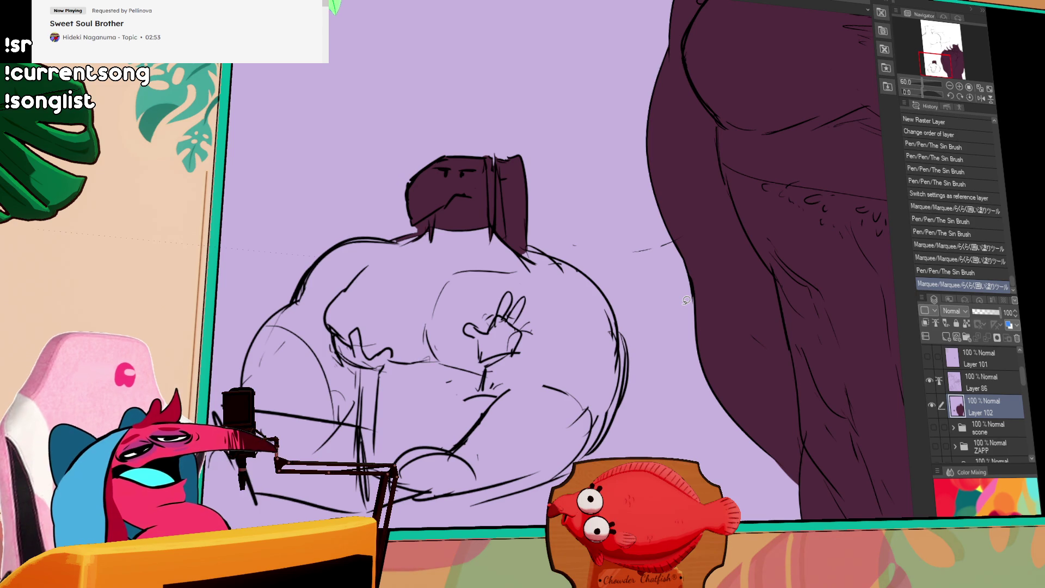
{"action": "left_click_drag", "start_coordinate": [408, 293], "coordinate": [446, 106]}
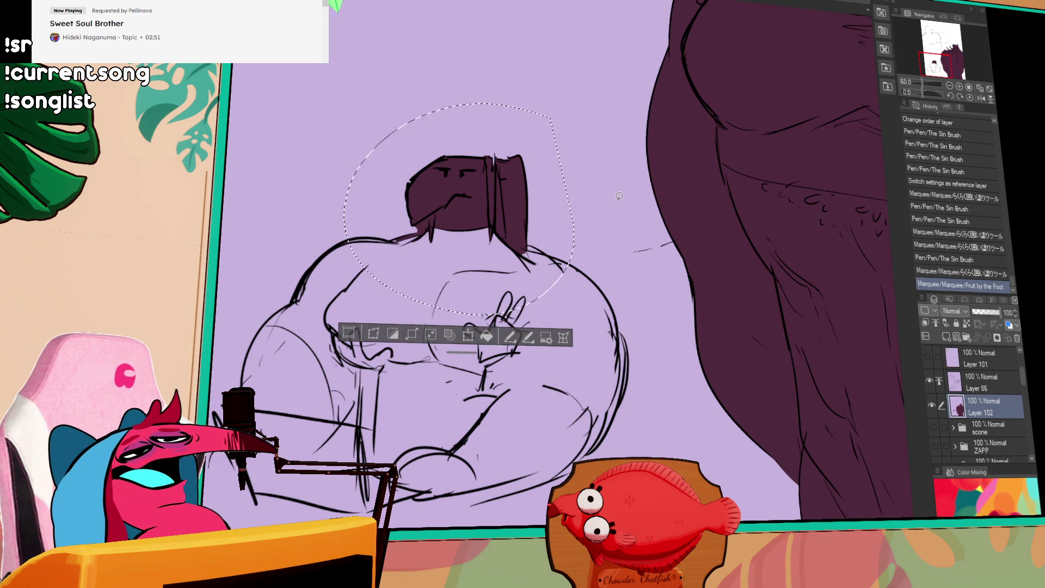
- Delete the lassoed dark head fill, deselect, and redraw the line beside the head
{"action": "key", "text": "Delete"}
{"action": "key", "text": "ctrl+d"}
{"action": "left_click_drag", "start_coordinate": [569, 217], "coordinate": [545, 272]}
{"action": "key", "text": "ctrl+z"}
{"action": "mouse_move", "coordinate": [469, 269]}
{"action": "left_mouse_down"}
{"action": "mouse_move", "coordinate": [479, 362]}
{"action": "mouse_move", "coordinate": [472, 277]}
{"action": "left_mouse_up"}
{"action": "key", "text": "ctrl+z"}
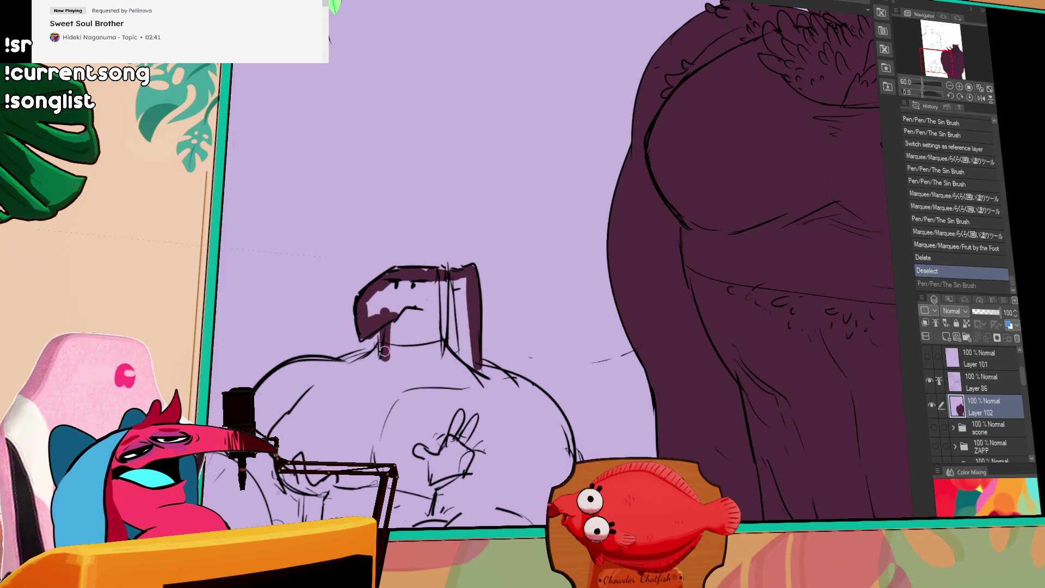
- Ink the left shoulder line and dark shading along the right shoulder
{"action": "left_click_drag", "start_coordinate": [352, 375], "coordinate": [402, 357]}
{"action": "mouse_move", "coordinate": [449, 309]}
{"action": "left_mouse_down"}
{"action": "mouse_move", "coordinate": [454, 348]}
{"action": "mouse_move", "coordinate": [539, 400]}
{"action": "left_mouse_up"}
{"action": "key", "text": "ctrl+z"}
{"action": "mouse_move", "coordinate": [495, 368]}
{"action": "left_mouse_down"}
{"action": "mouse_move", "coordinate": [555, 413]}
{"action": "mouse_move", "coordinate": [569, 451]}
{"action": "left_mouse_up"}
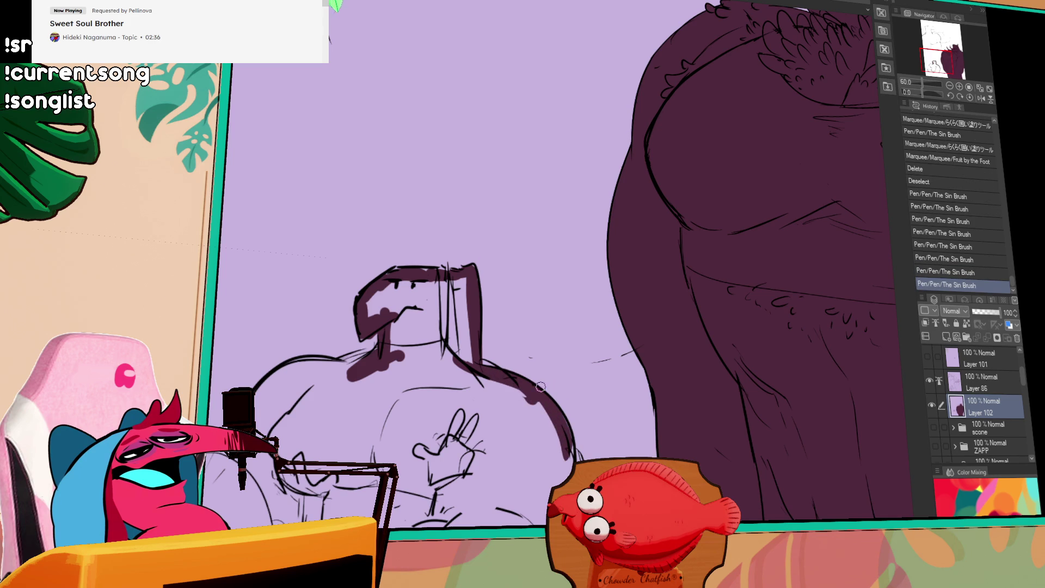
{"action": "left_click_drag", "start_coordinate": [580, 338], "coordinate": [613, 423]}
{"action": "left_click_drag", "start_coordinate": [592, 363], "coordinate": [609, 356]}
- Lasso and delete the unwanted head and shoulder strokes, then deselect
{"action": "left_click_drag", "start_coordinate": [616, 445], "coordinate": [604, 452]}
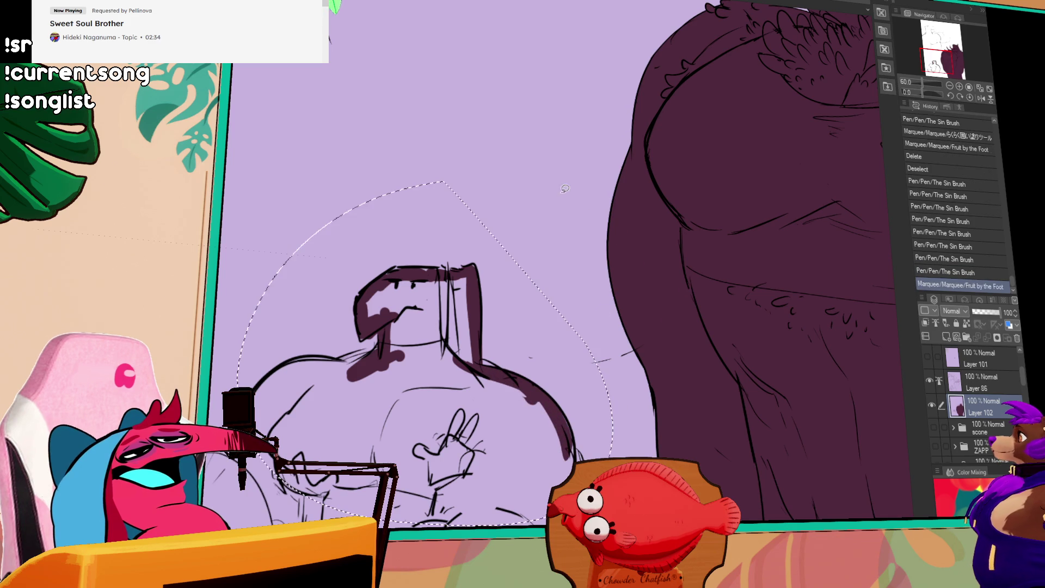
{"action": "key", "text": "Delete"}
{"action": "scroll", "coordinate": [662, 340], "scroll_direction": "up", "scroll_amount": 5}
{"action": "key", "text": "ctrl+d"}
{"action": "scroll", "coordinate": [707, 340], "scroll_direction": "up", "scroll_amount": 6}
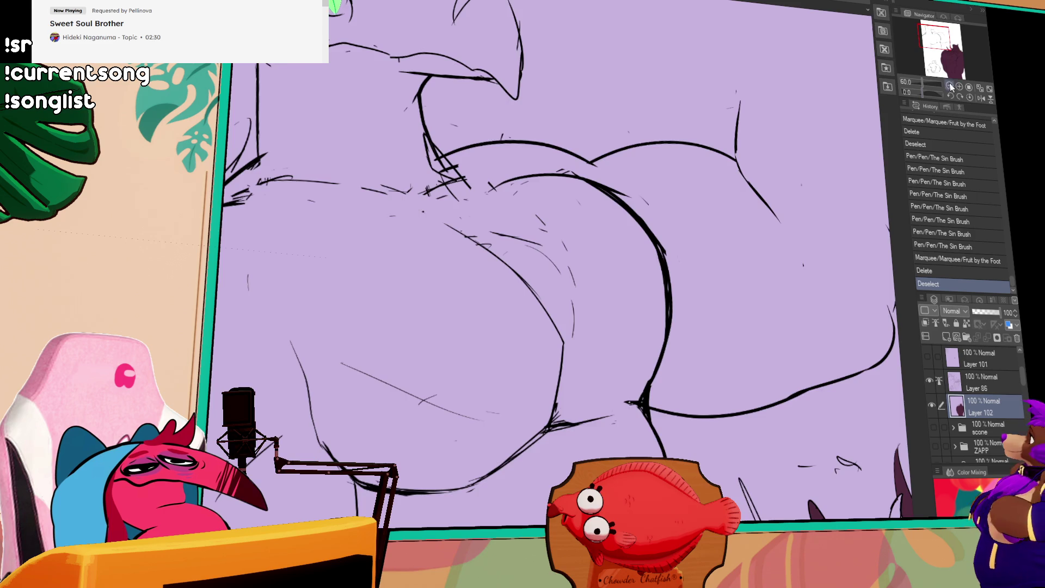
- Zoom out and show Layer 100 with the three dark figures
{"action": "scroll", "coordinate": [793, 339], "scroll_direction": "down", "scroll_amount": 3}
{"action": "scroll", "coordinate": [791, 260], "scroll_direction": "up", "scroll_amount": 1}
{"action": "scroll", "coordinate": [791, 261], "scroll_direction": "down", "scroll_amount": 3}
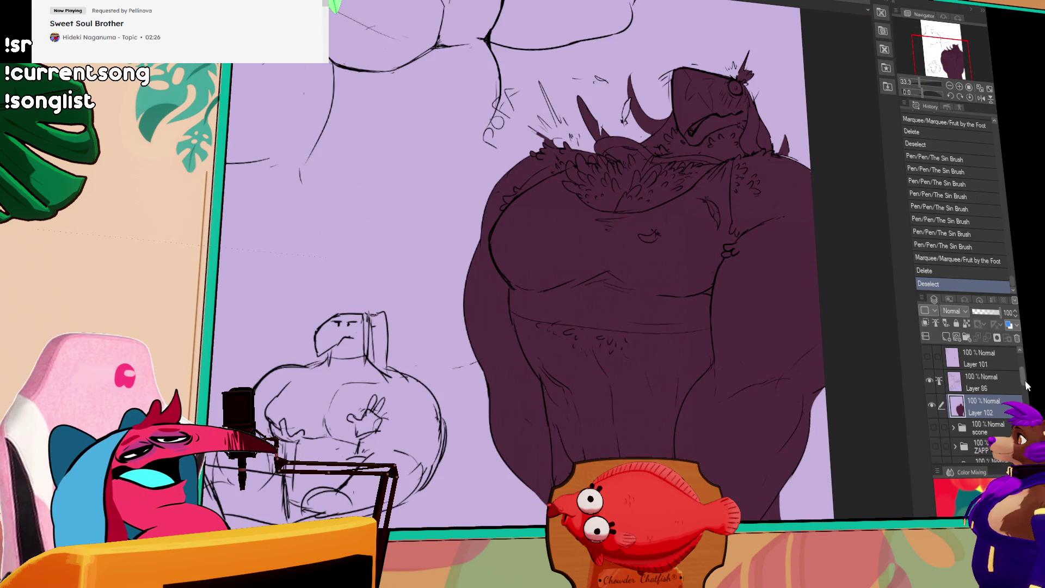
{"action": "scroll", "coordinate": [980, 376], "scroll_direction": "up", "scroll_amount": 2}
{"action": "left_click", "coordinate": [929, 388]}
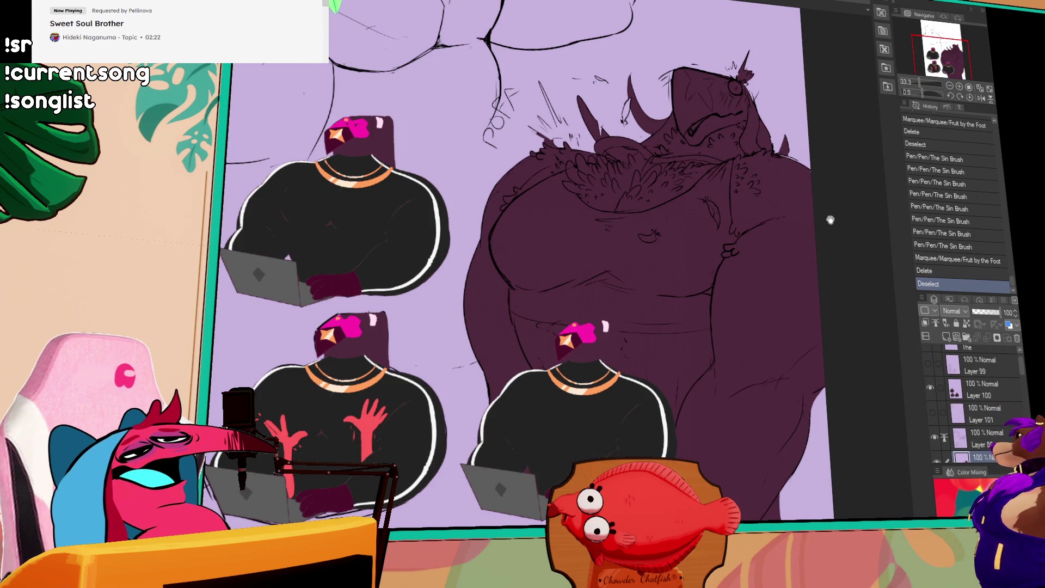
{"action": "scroll", "coordinate": [825, 222], "scroll_direction": "up", "scroll_amount": 2}
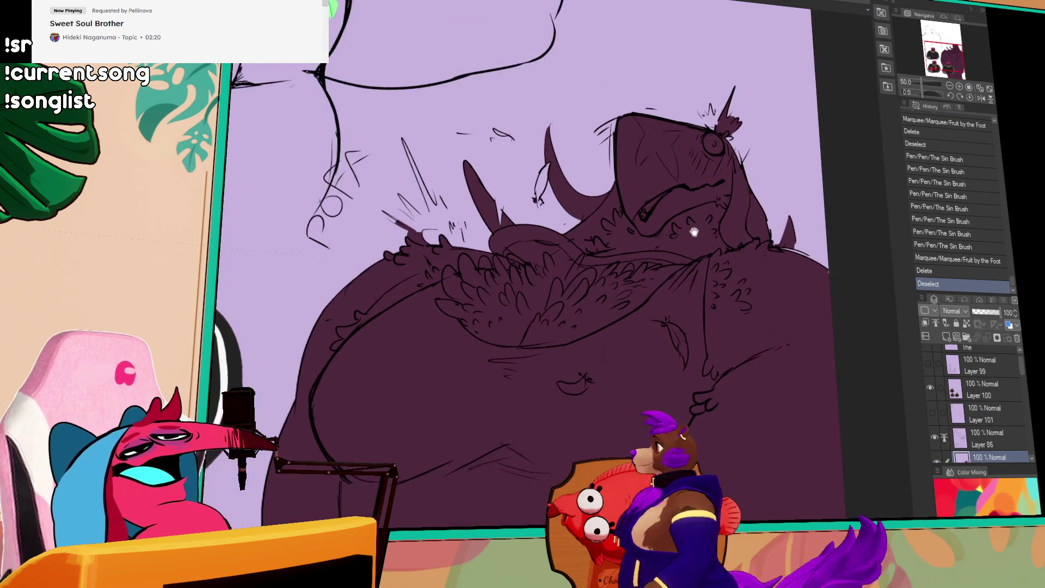
- Draw pink strokes beside the creature's eye and down its cheek
{"action": "left_click_drag", "start_coordinate": [693, 232], "coordinate": [686, 275]}
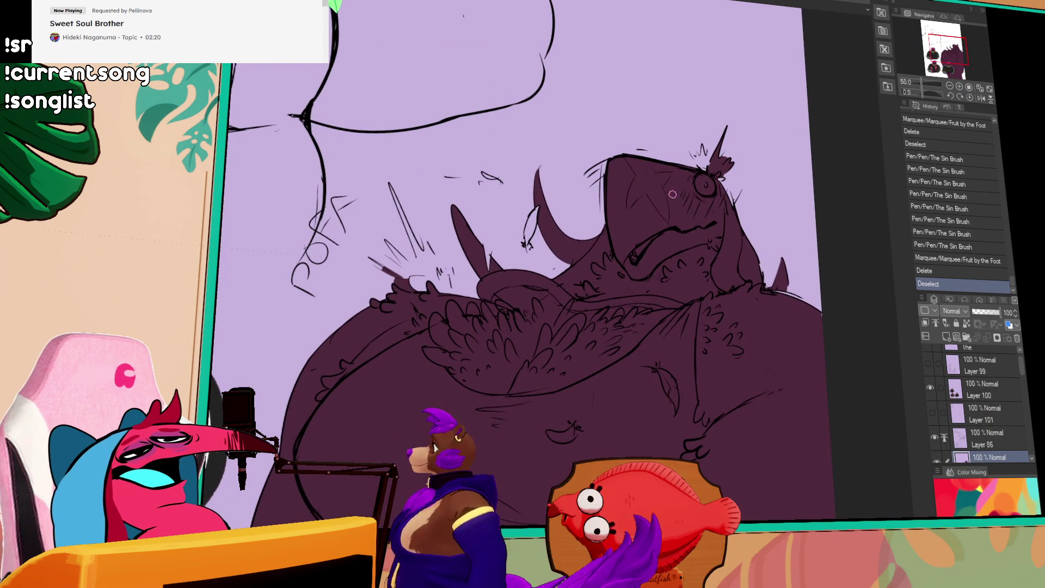
{"action": "mouse_move", "coordinate": [666, 167]}
{"action": "left_mouse_down"}
{"action": "mouse_move", "coordinate": [713, 215]}
{"action": "mouse_move", "coordinate": [706, 239]}
{"action": "mouse_move", "coordinate": [740, 220]}
{"action": "mouse_move", "coordinate": [759, 260]}
{"action": "left_mouse_up"}
{"action": "key", "text": "ctrl+z"}
{"action": "key", "text": "ctrl+z"}
{"action": "mouse_move", "coordinate": [732, 218]}
{"action": "left_mouse_down"}
{"action": "mouse_move", "coordinate": [732, 242]}
{"action": "mouse_move", "coordinate": [732, 227]}
{"action": "left_mouse_up"}
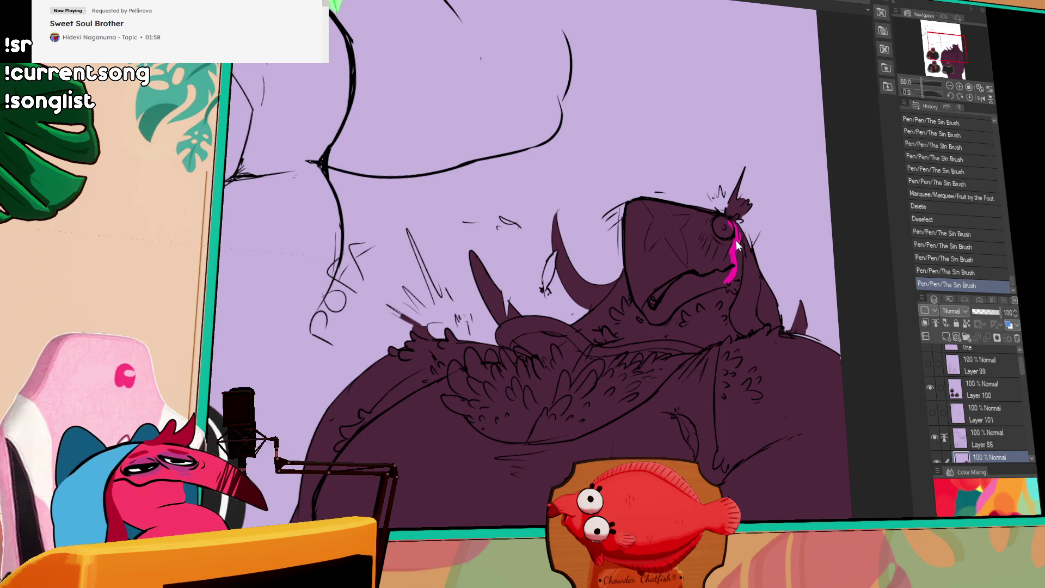
{"action": "left_click_drag", "start_coordinate": [731, 256], "coordinate": [717, 284]}
- Fill the creature's lower jaw, head and mouth gap magenta with the Fill tool
{"action": "key", "text": "g"}
{"action": "left_click", "coordinate": [691, 291]}
{"action": "left_click", "coordinate": [711, 248]}
{"action": "left_click", "coordinate": [725, 265]}
{"action": "left_click_drag", "start_coordinate": [726, 256], "coordinate": [723, 260]}
- Draw a dividing line, fill the head's left part dark maroon, and add the eye's pupil
{"action": "scroll", "coordinate": [611, 199], "scroll_direction": "down", "scroll_amount": 2}
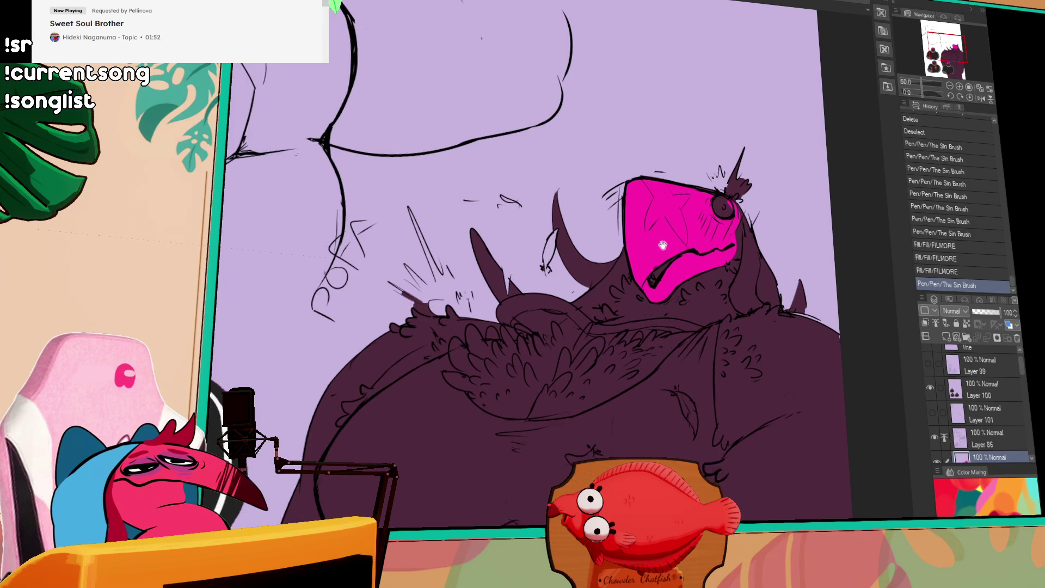
{"action": "left_click_drag", "start_coordinate": [695, 203], "coordinate": [685, 240]}
{"action": "left_click", "coordinate": [684, 237]}
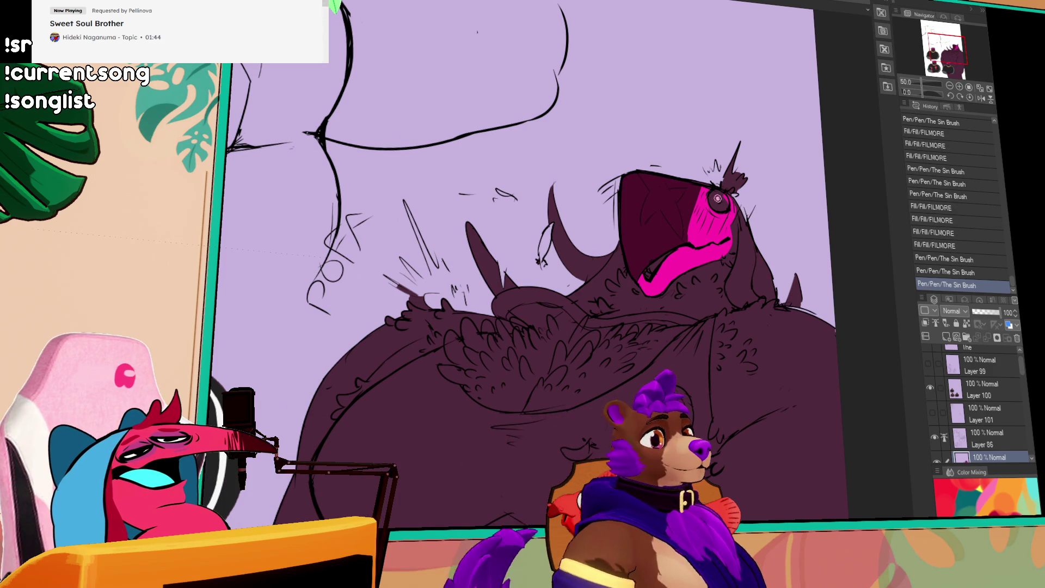
{"action": "left_click_drag", "start_coordinate": [719, 200], "coordinate": [721, 202]}
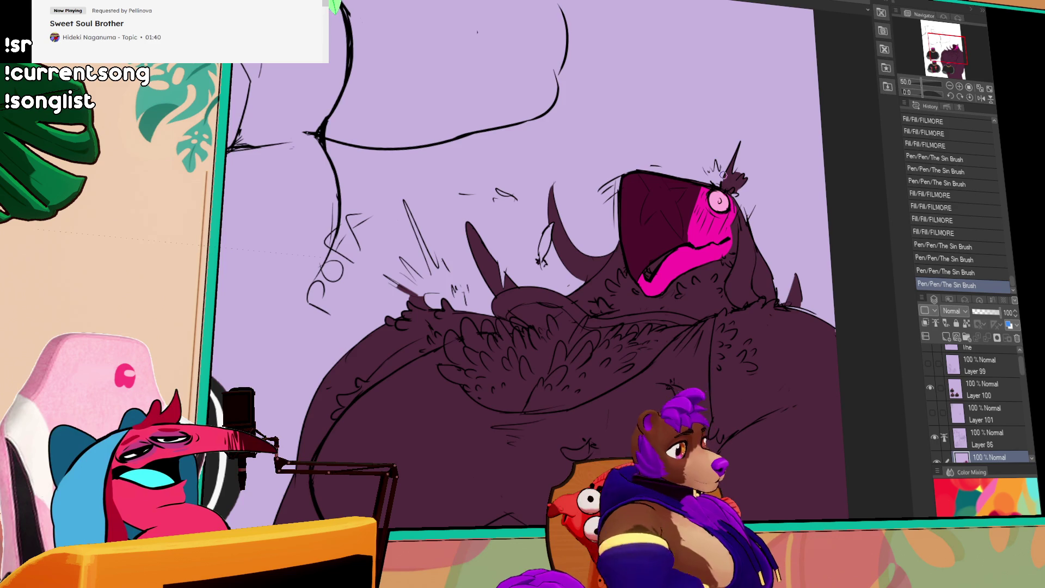
- Ink small detail strokes inside the creature's magenta mouth
{"action": "mouse_move", "coordinate": [683, 248]}
{"action": "left_mouse_down"}
{"action": "mouse_move", "coordinate": [658, 181]}
{"action": "mouse_move", "coordinate": [635, 219]}
{"action": "left_mouse_up"}
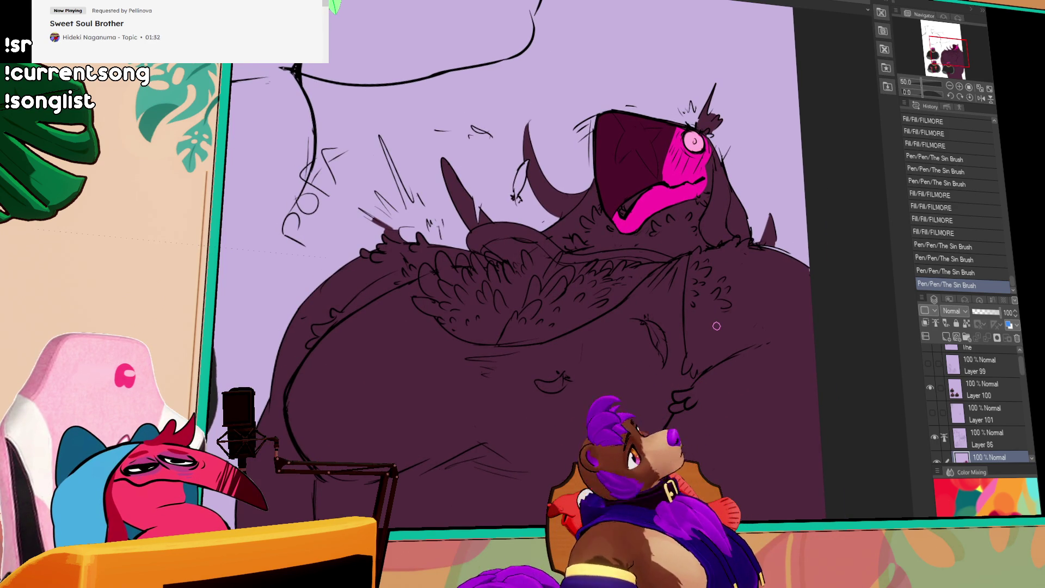
{"action": "left_click_drag", "start_coordinate": [635, 306], "coordinate": [649, 289]}
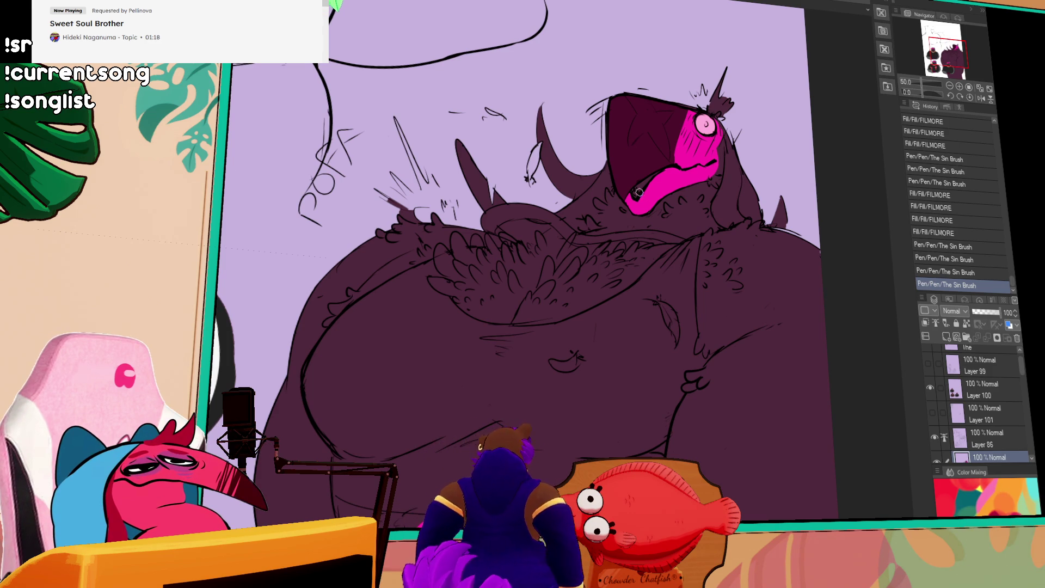
{"action": "left_click_drag", "start_coordinate": [638, 172], "coordinate": [637, 192]}
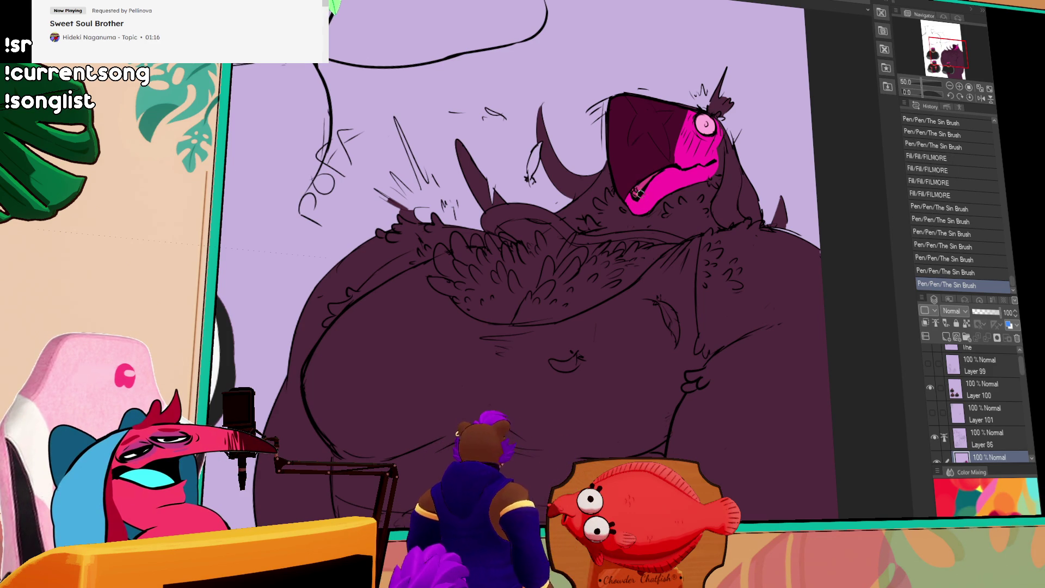
{"action": "left_click_drag", "start_coordinate": [742, 189], "coordinate": [741, 181]}
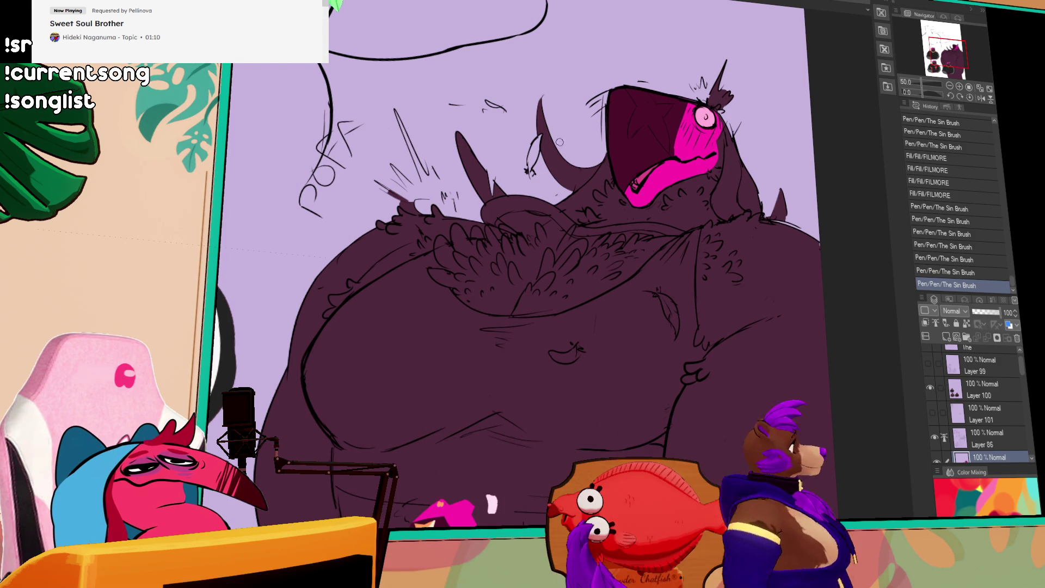
{"action": "left_click_drag", "start_coordinate": [638, 177], "coordinate": [641, 182]}
{"action": "left_click_drag", "start_coordinate": [639, 176], "coordinate": [641, 179]}
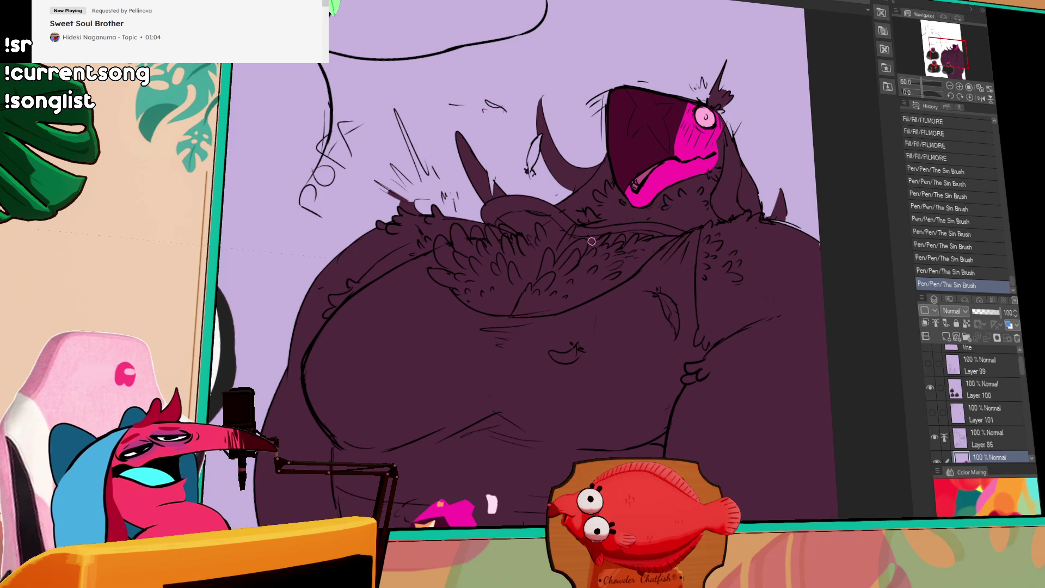
{"action": "left_click_drag", "start_coordinate": [635, 185], "coordinate": [637, 182]}
{"action": "left_click_drag", "start_coordinate": [642, 171], "coordinate": [640, 180]}
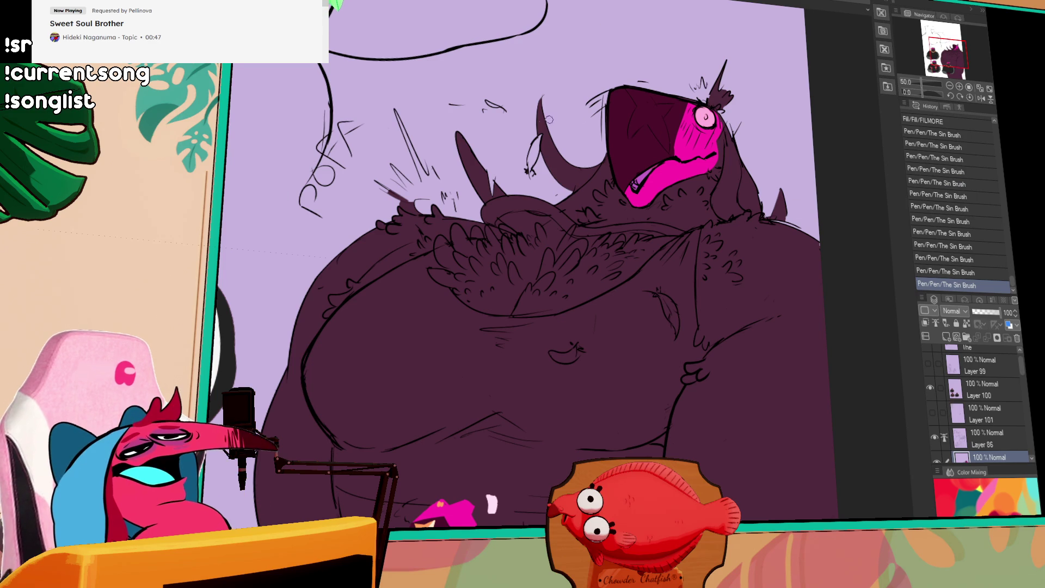
- Ink short detail strokes on the creature's head
{"action": "mouse_move", "coordinate": [562, 158]}
{"action": "left_mouse_down"}
{"action": "mouse_move", "coordinate": [562, 136]}
{"action": "mouse_move", "coordinate": [562, 145]}
{"action": "left_mouse_up"}
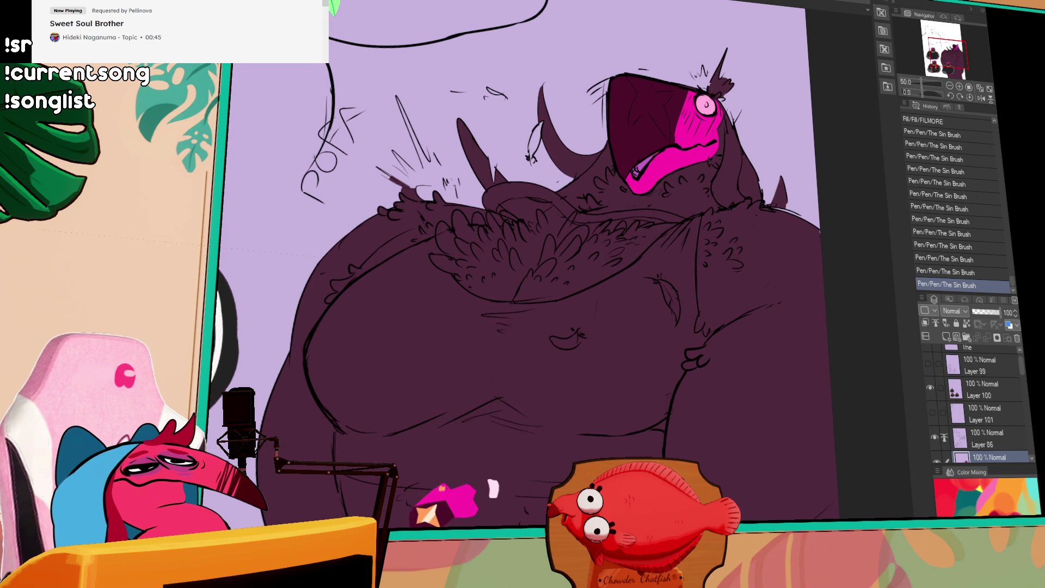
{"action": "left_click_drag", "start_coordinate": [651, 202], "coordinate": [586, 217]}
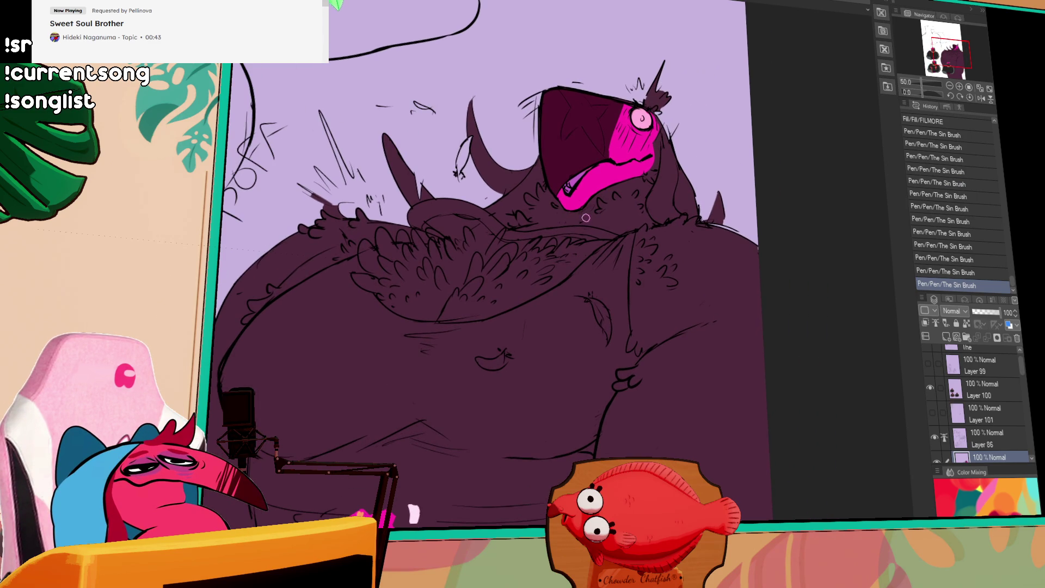
{"action": "left_click_drag", "start_coordinate": [660, 205], "coordinate": [677, 261]}
{"action": "mouse_move", "coordinate": [579, 197]}
{"action": "left_mouse_down"}
{"action": "mouse_move", "coordinate": [588, 183]}
{"action": "mouse_move", "coordinate": [581, 189]}
{"action": "left_mouse_up"}
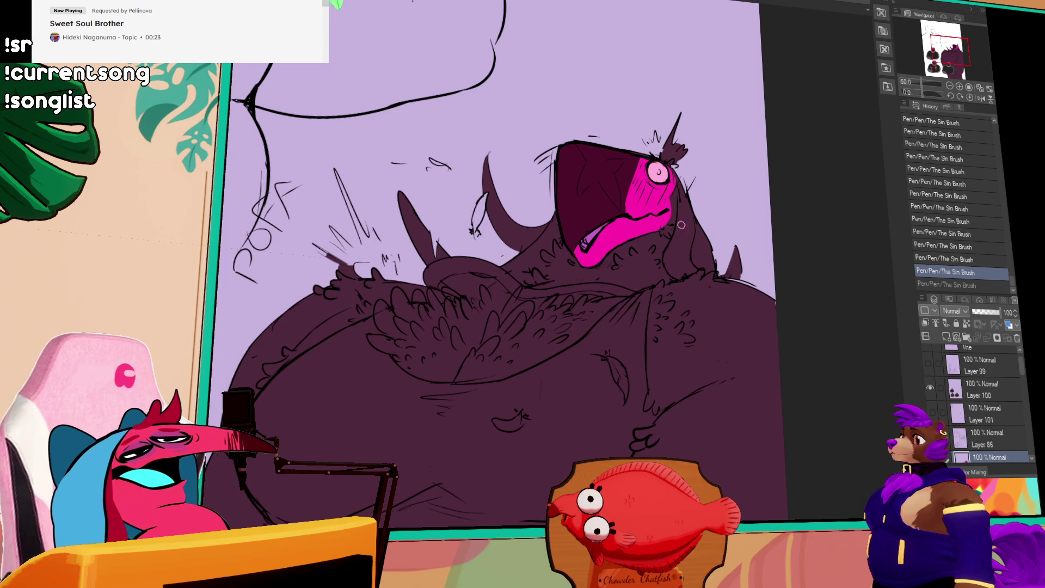
- Draw and enlarge an orange mark near the creature's eye, comparing it with undo and redo
{"action": "key", "text": "ctrl+y"}
{"action": "key", "text": "ctrl+z"}
{"action": "key", "text": "ctrl+y"}
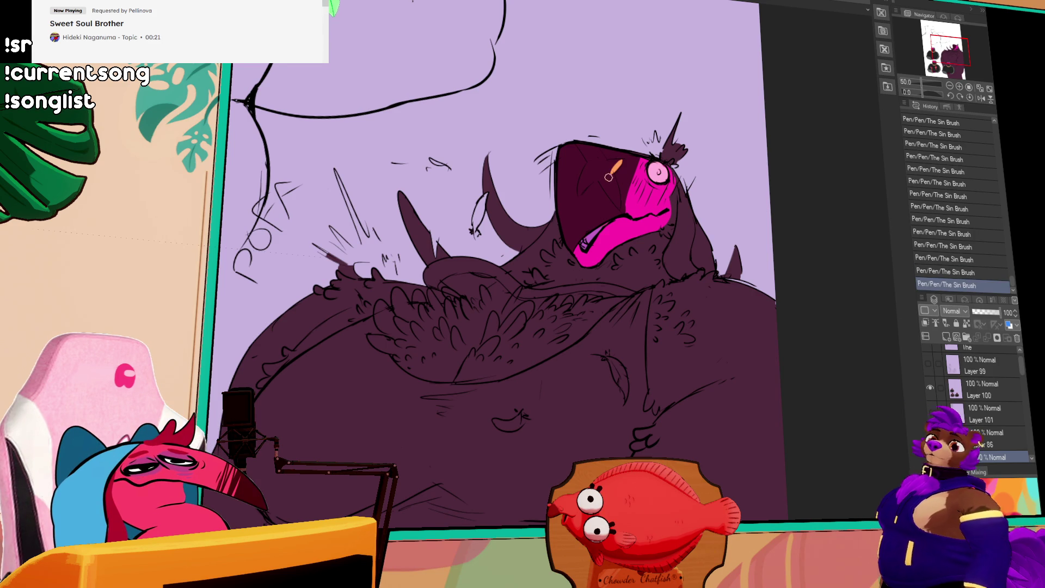
{"action": "left_click_drag", "start_coordinate": [625, 179], "coordinate": [672, 196]}
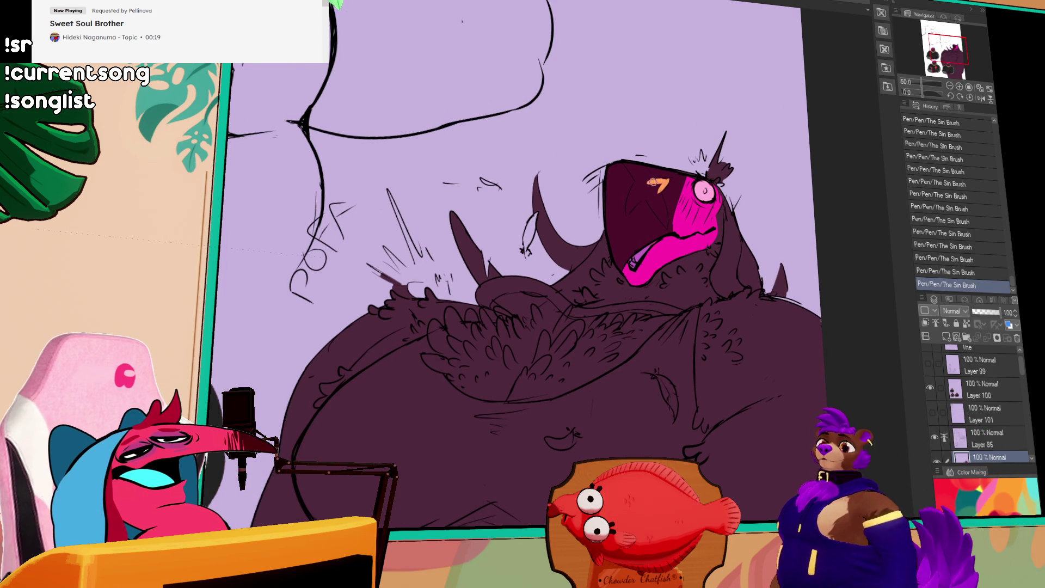
{"action": "left_click_drag", "start_coordinate": [628, 165], "coordinate": [661, 188]}
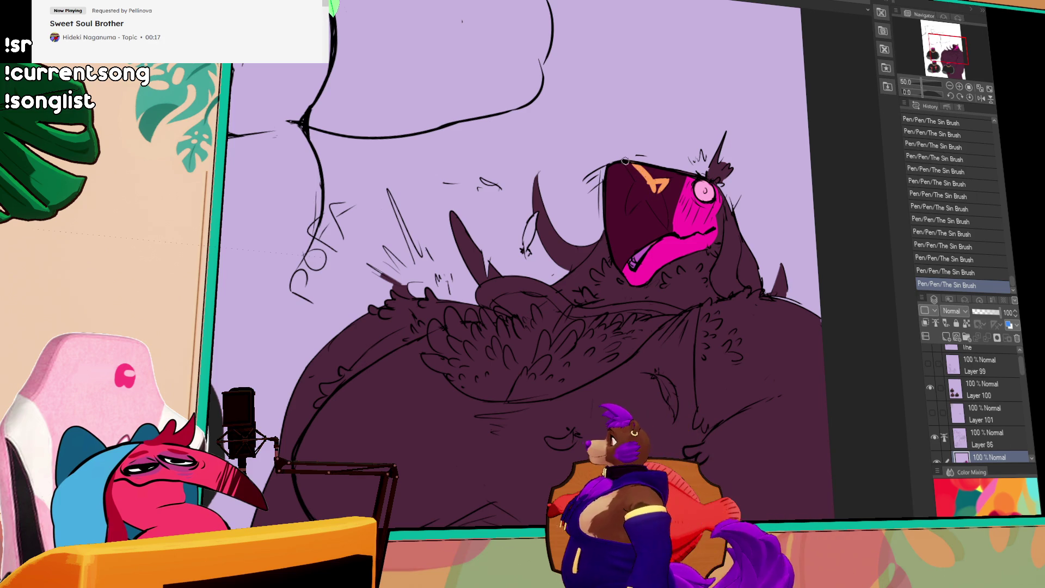
{"action": "scroll", "coordinate": [646, 147], "scroll_direction": "up", "scroll_amount": 1}
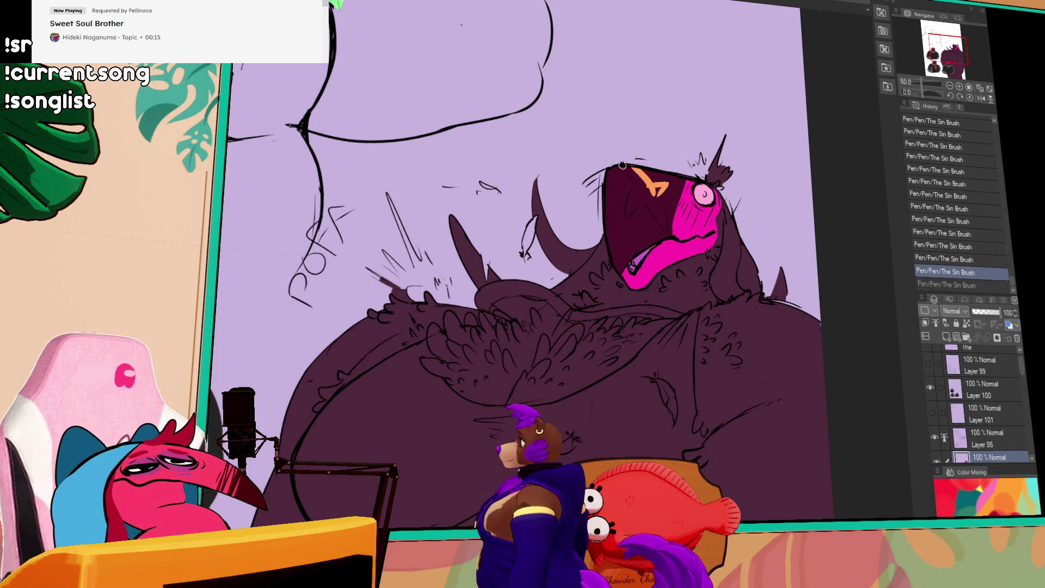
{"action": "key", "text": "ctrl+z"}
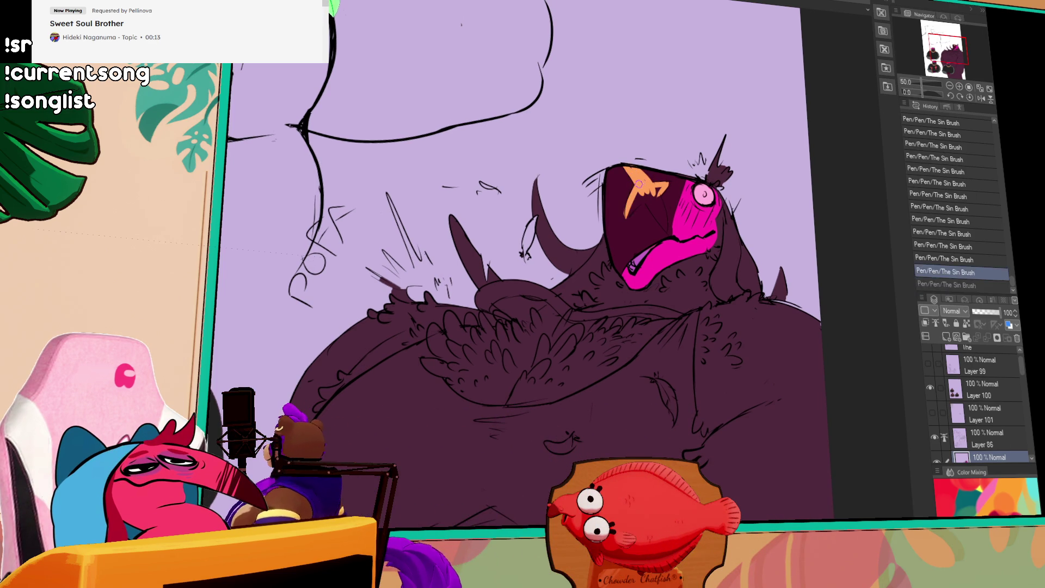
{"action": "key", "text": "ctrl+y"}
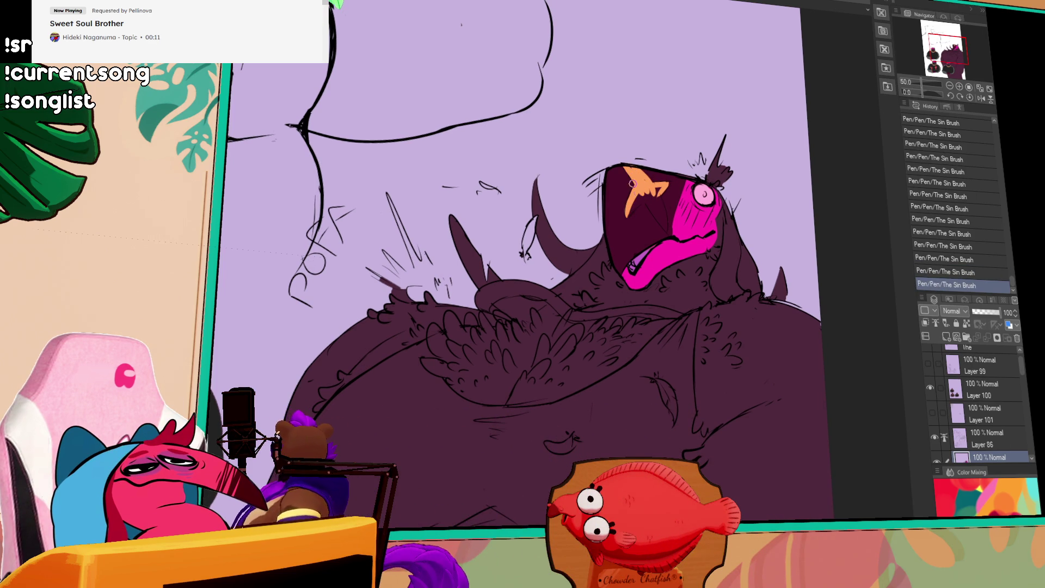
- Remove the last pen stroke and bring the creature's head back into view
{"action": "scroll", "coordinate": [644, 213], "scroll_direction": "up", "scroll_amount": 1}
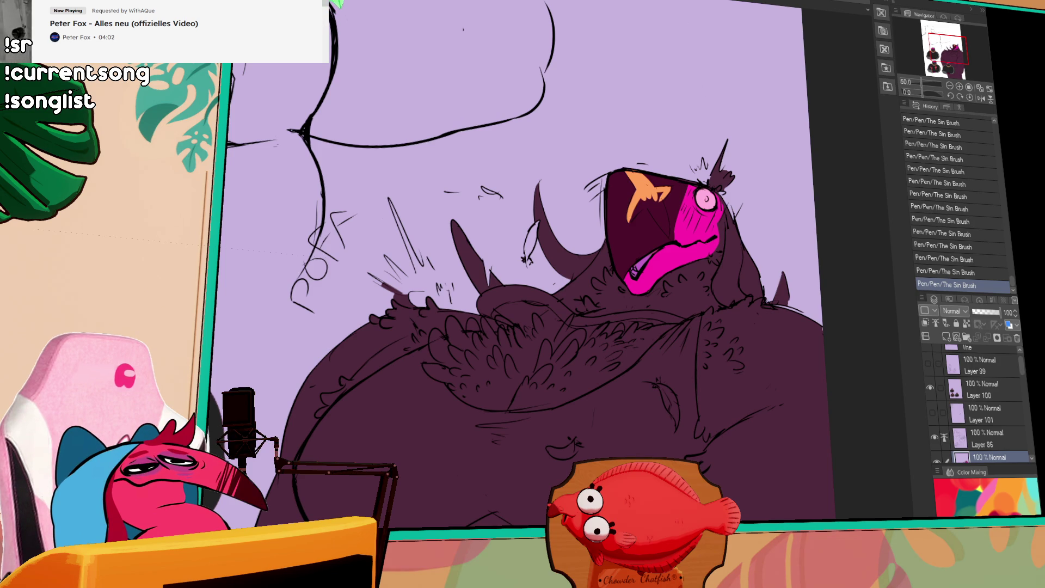
{"action": "scroll", "coordinate": [801, 254], "scroll_direction": "down", "scroll_amount": 1}
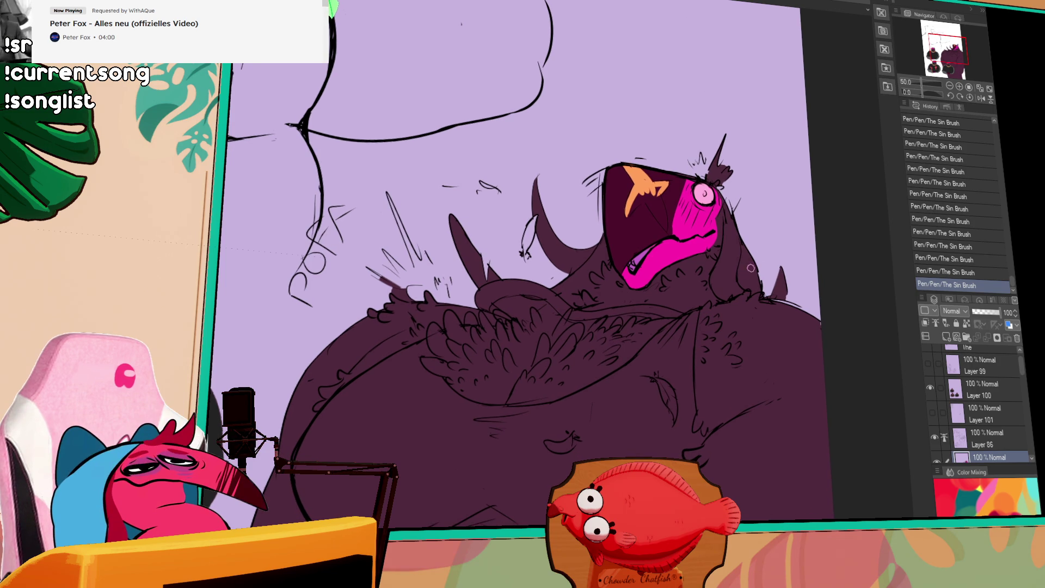
{"action": "scroll", "coordinate": [763, 277], "scroll_direction": "down", "scroll_amount": 1}
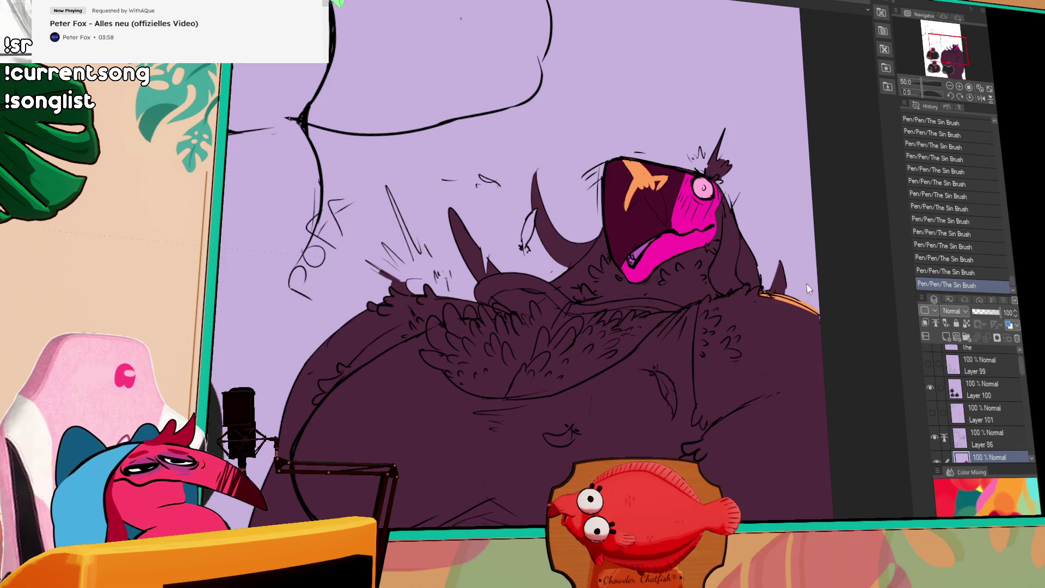
{"action": "key", "text": "ctrl+z"}
{"action": "left_click_drag", "start_coordinate": [800, 251], "coordinate": [819, 206]}
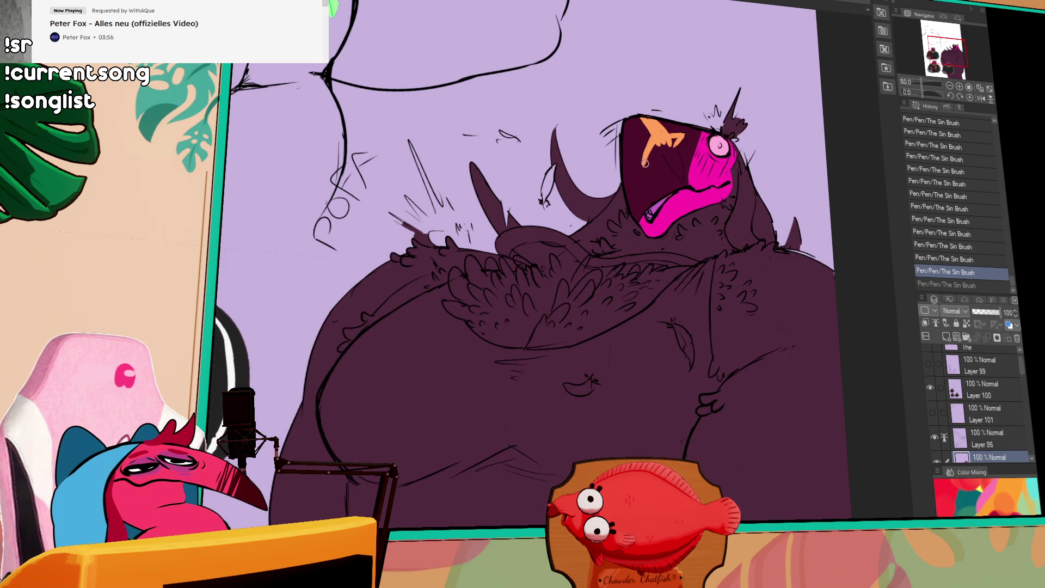
- Keep the orange star stroke, Auto Select the pink face and tongue, and shade inside purple
{"action": "key", "text": "ctrl+y"}
{"action": "key", "text": "ctrl+z"}
{"action": "key", "text": "ctrl+y"}
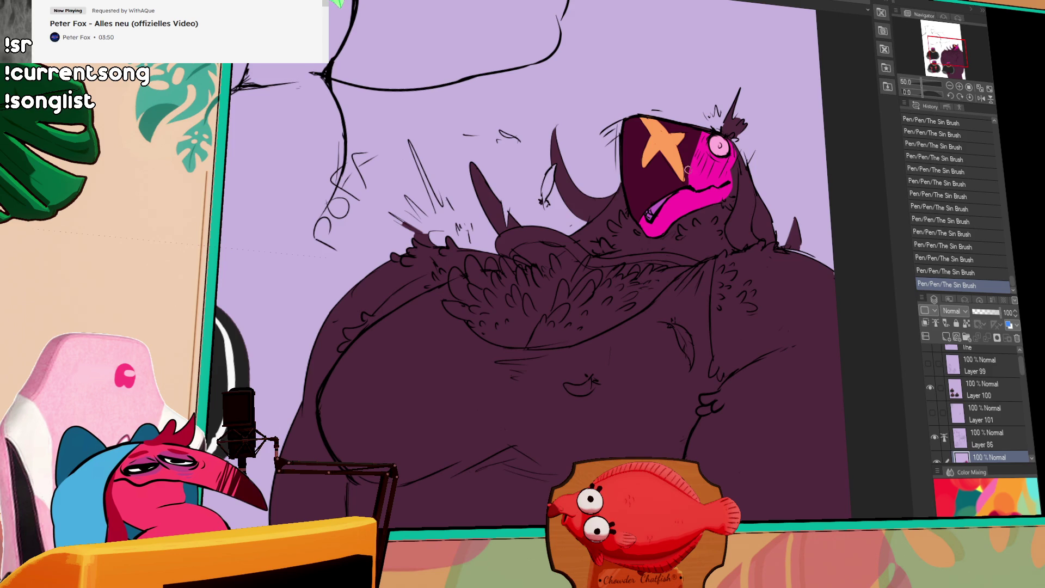
{"action": "scroll", "coordinate": [694, 185], "scroll_direction": "up", "scroll_amount": 1}
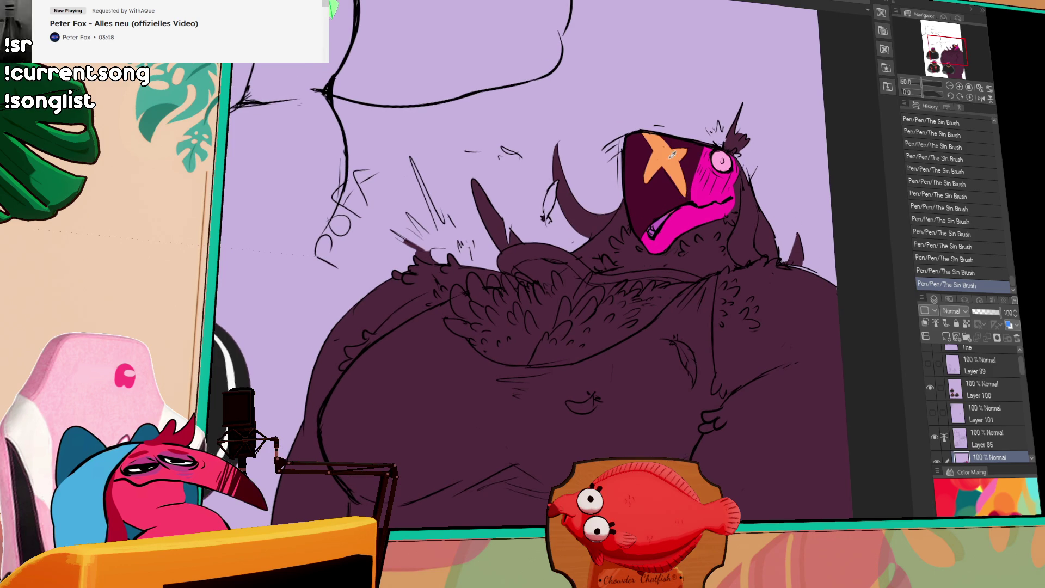
{"action": "left_click_drag", "start_coordinate": [661, 239], "coordinate": [665, 259]}
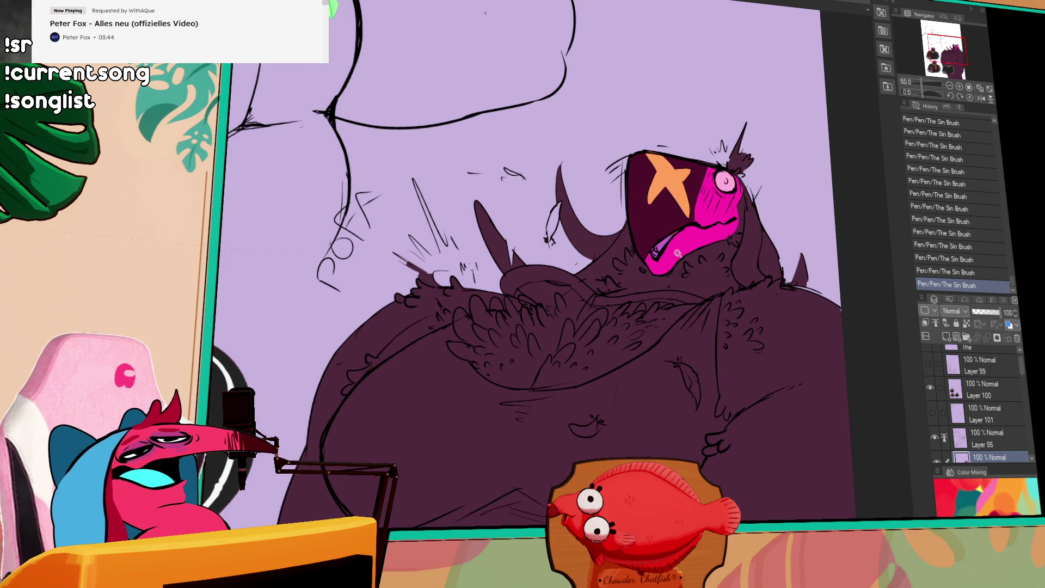
{"action": "left_click", "coordinate": [654, 255]}
{"action": "left_click_drag", "start_coordinate": [654, 255], "coordinate": [675, 243]}
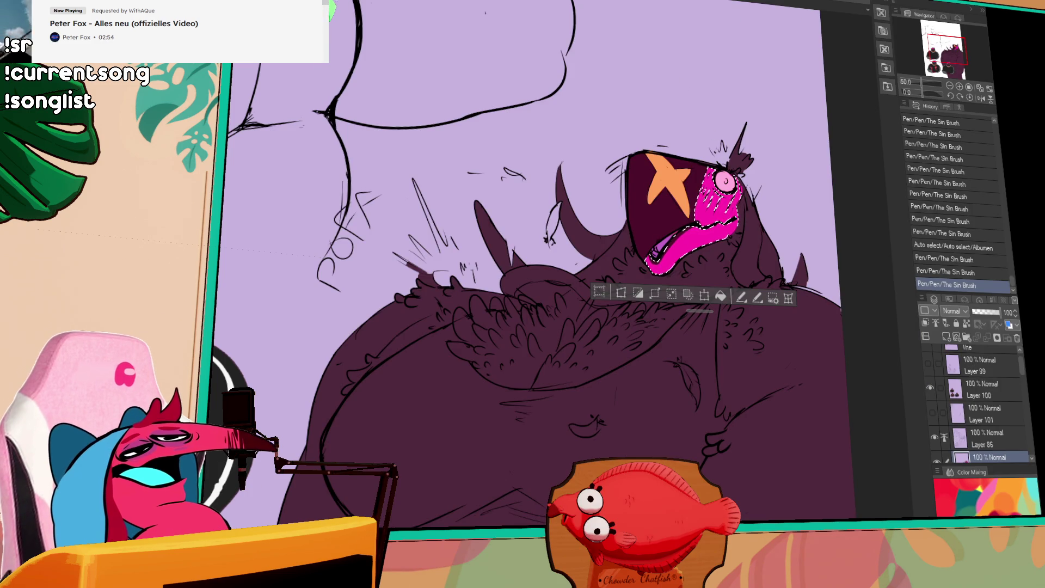
- Clear the face selection and hide the black-shirt figures on Layer 100
{"action": "scroll", "coordinate": [669, 182], "scroll_direction": "down", "scroll_amount": 3}
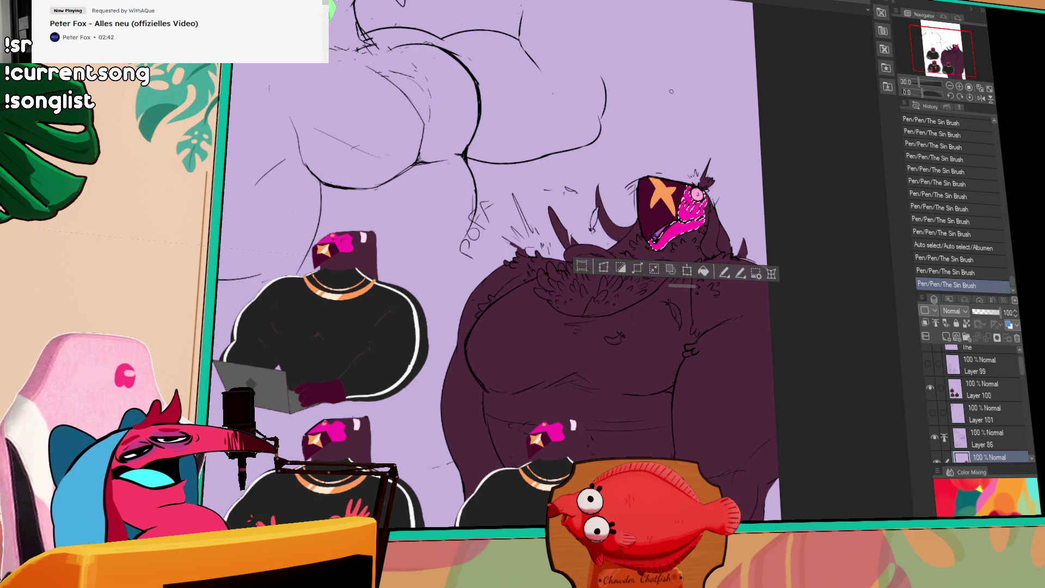
{"action": "scroll", "coordinate": [659, 327], "scroll_direction": "down", "scroll_amount": 1}
{"action": "key", "text": "ctrl+d"}
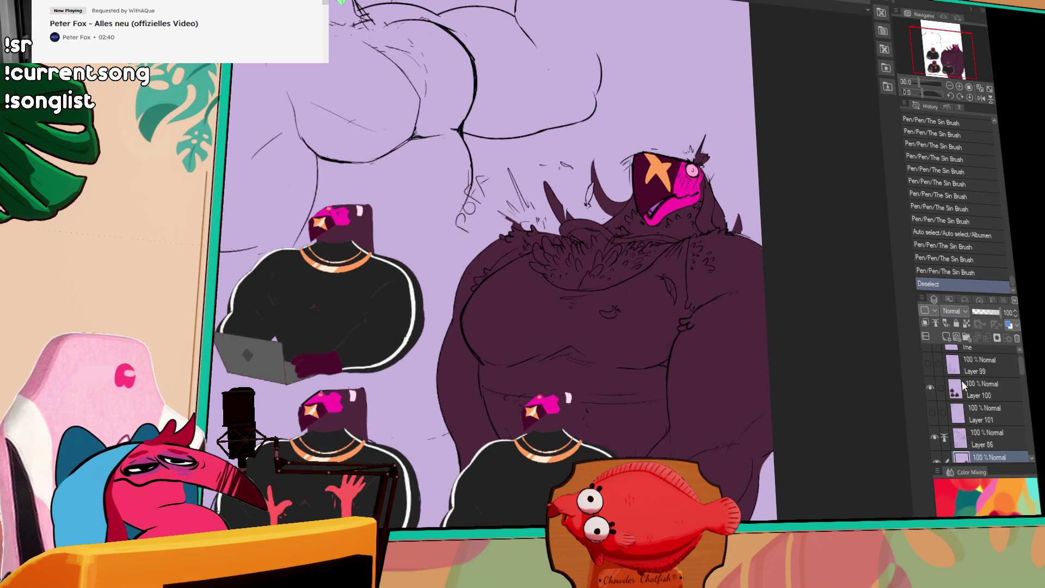
{"action": "left_click", "coordinate": [928, 391]}
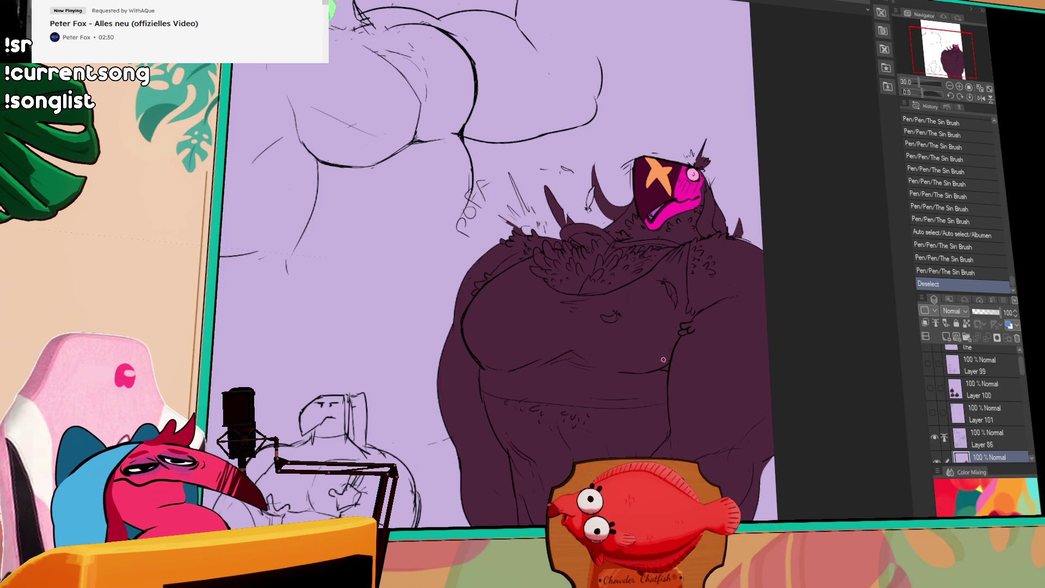
- Zoom in and pan onto the creature, undoing a stray stroke
{"action": "left_click", "coordinate": [959, 86]}
{"action": "left_click", "coordinate": [959, 86]}
{"action": "left_click_drag", "start_coordinate": [811, 332], "coordinate": [716, 360]}
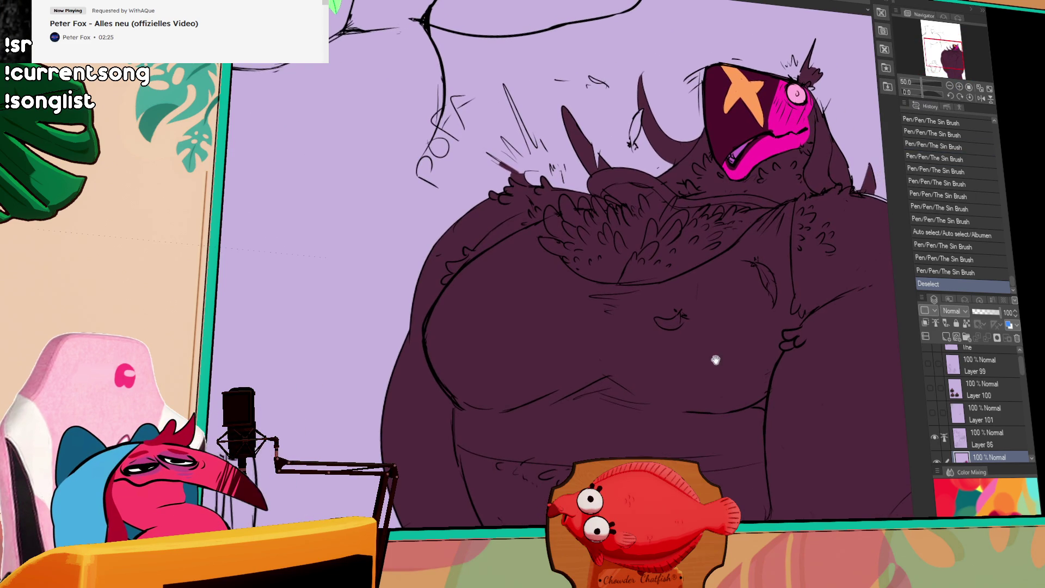
{"action": "left_click", "coordinate": [460, 441]}
{"action": "key", "text": "ctrl+z"}
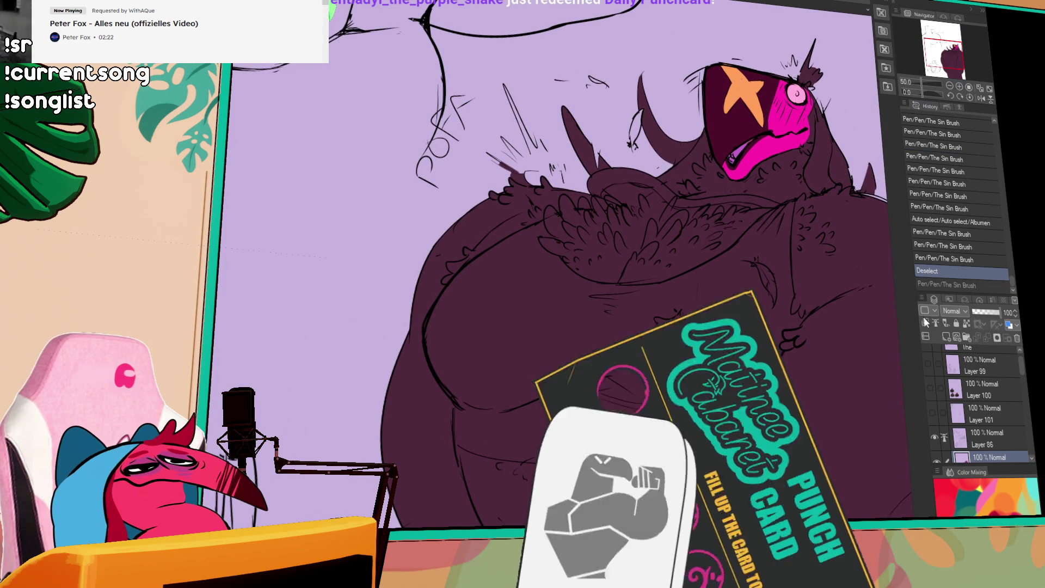
- Draw a white highlight line down the belly's right edge, discarding earlier stray fills and strokes
{"action": "scroll", "coordinate": [987, 357], "scroll_direction": "down", "scroll_amount": 3}
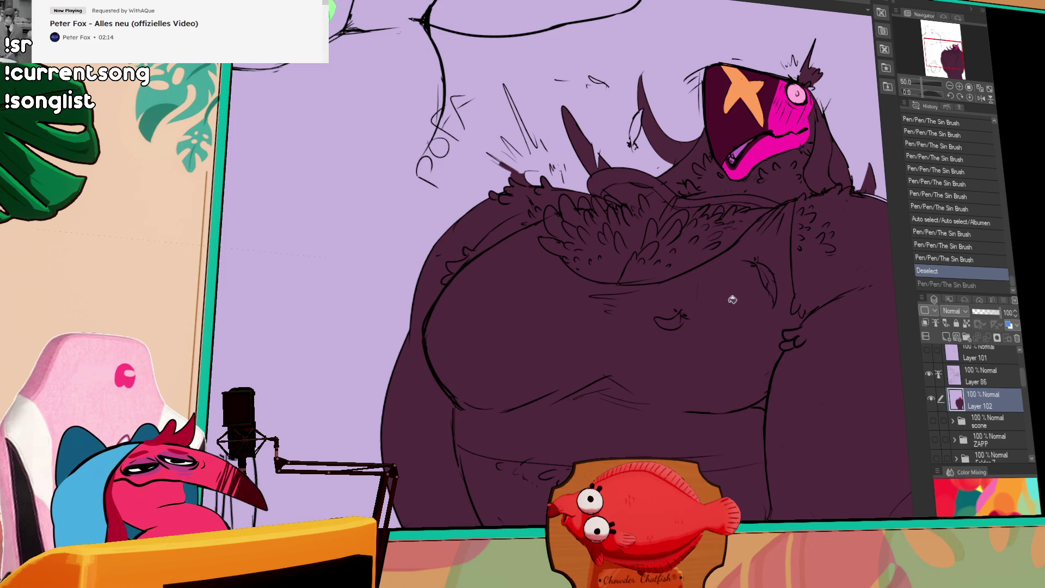
{"action": "left_click", "coordinate": [758, 354]}
{"action": "key", "text": "ctrl+z"}
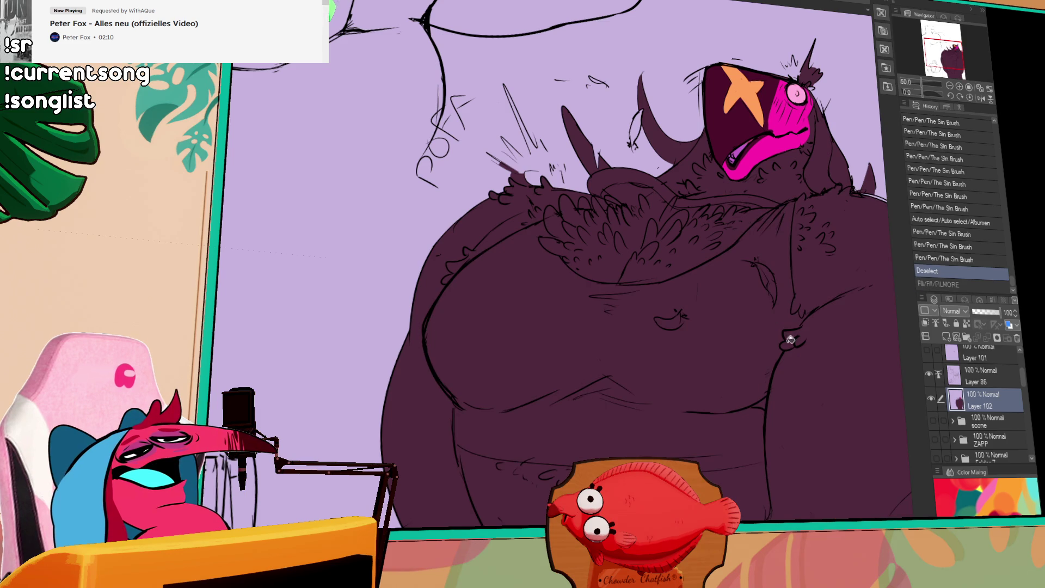
{"action": "mouse_move", "coordinate": [753, 455]}
{"action": "left_mouse_down"}
{"action": "mouse_move", "coordinate": [762, 381]}
{"action": "mouse_move", "coordinate": [761, 446]}
{"action": "left_mouse_up"}
{"action": "key", "text": "ctrl+z"}
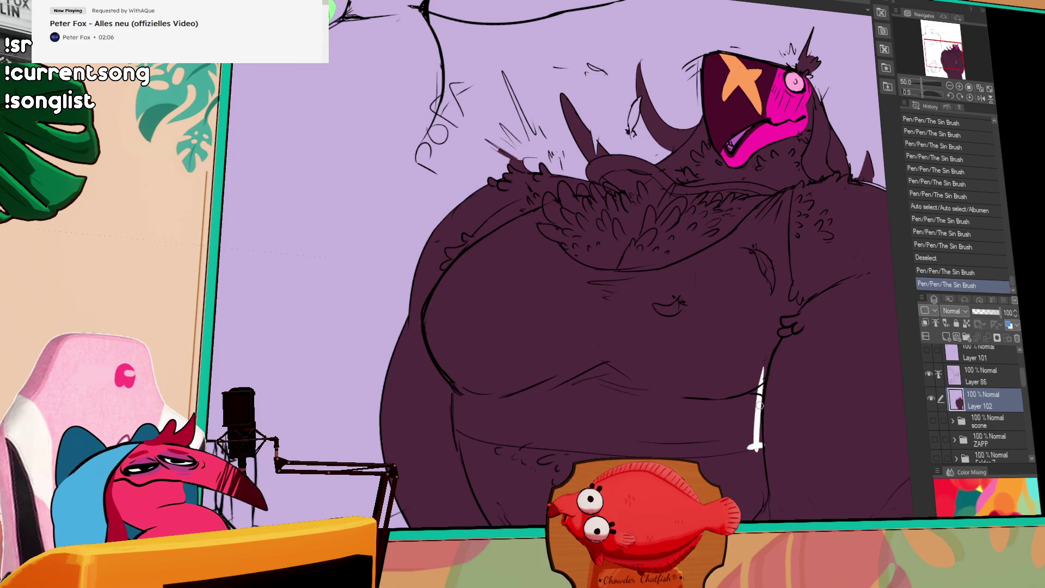
{"action": "key", "text": "ctrl+z"}
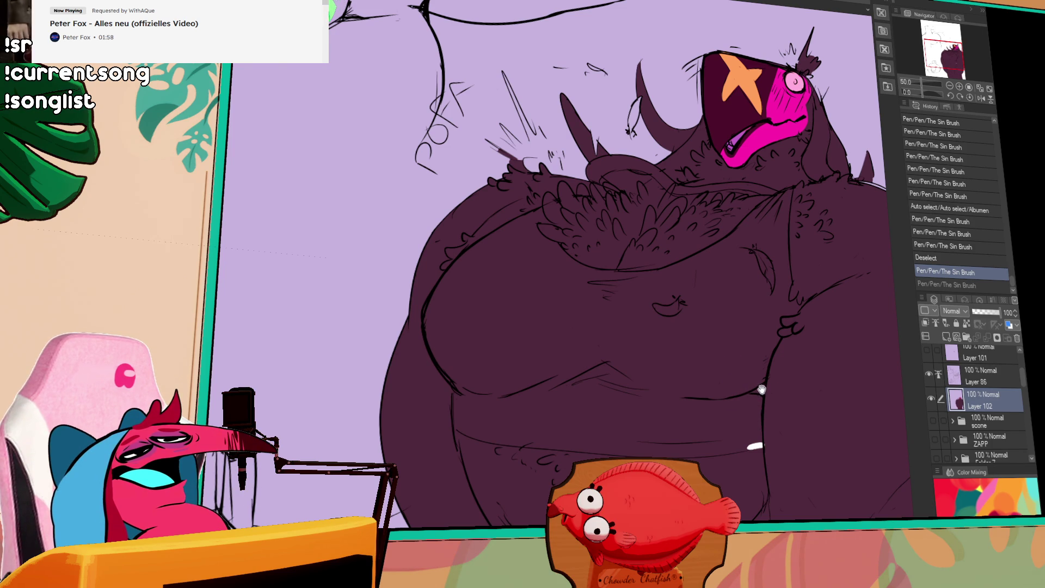
{"action": "left_click_drag", "start_coordinate": [754, 395], "coordinate": [764, 383]}
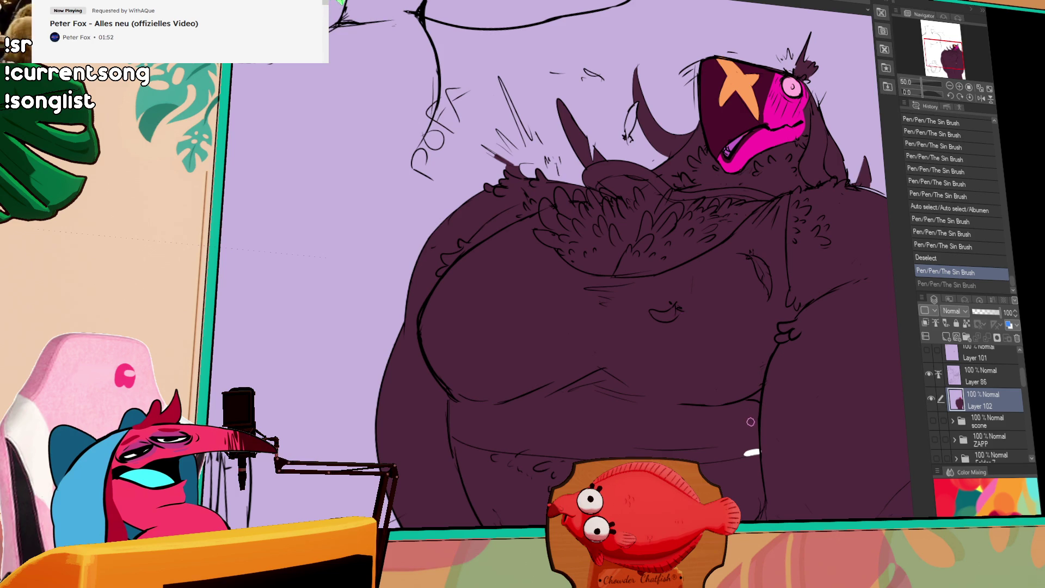
{"action": "left_click_drag", "start_coordinate": [757, 389], "coordinate": [753, 451]}
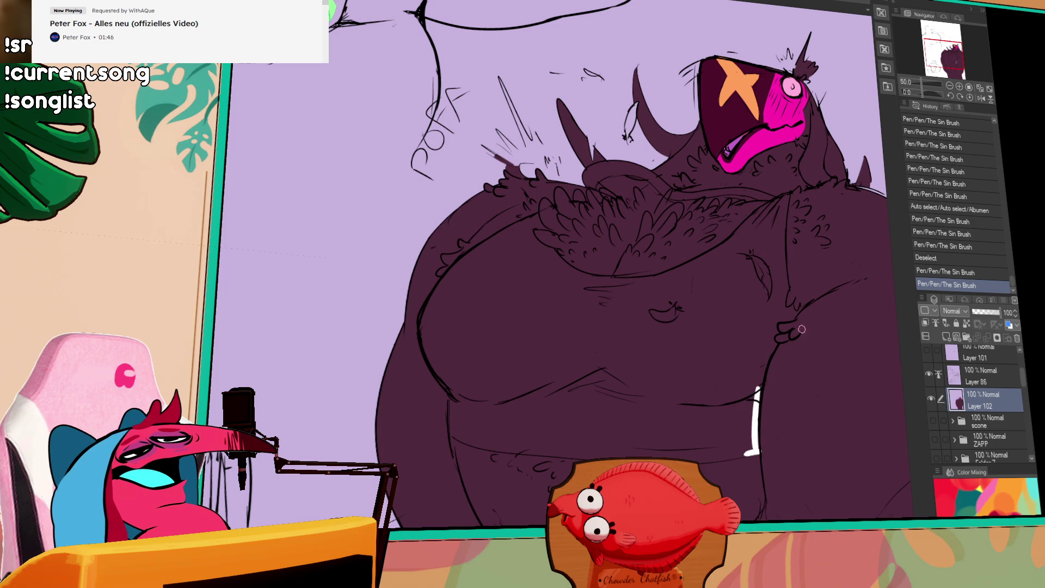
- Extend the white rim-light line upward along the creature's right flank
{"action": "left_click", "coordinate": [742, 419]}
{"action": "key", "text": "ctrl+z"}
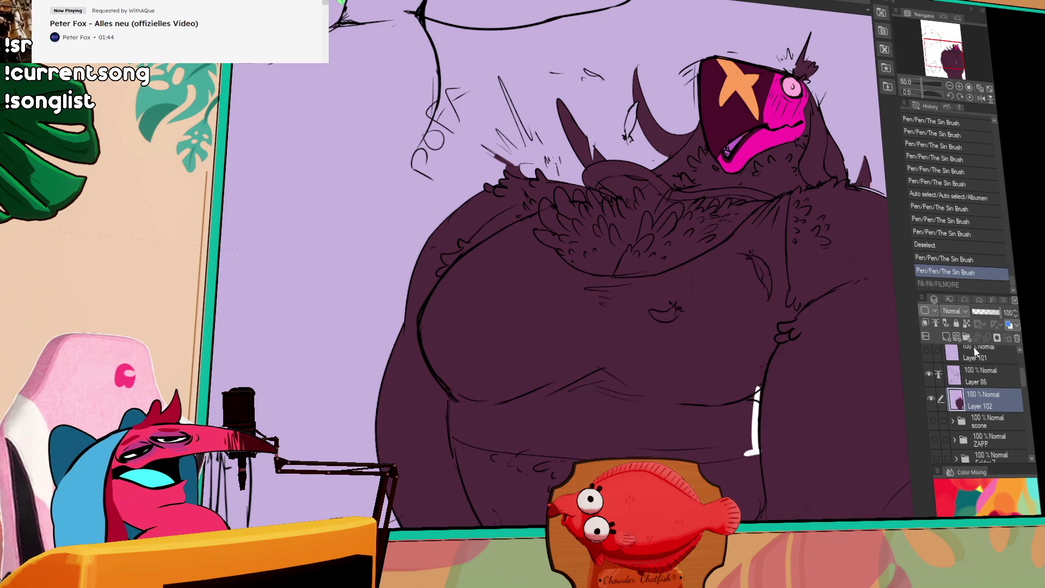
{"action": "left_click_drag", "start_coordinate": [755, 403], "coordinate": [775, 340]}
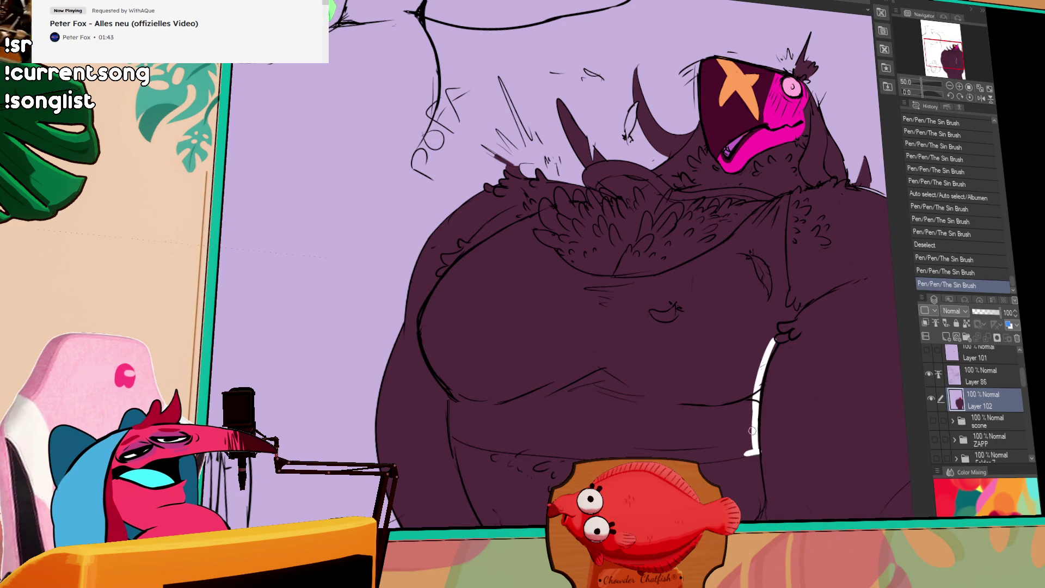
{"action": "key", "text": "ctrl+z"}
{"action": "key", "text": "ctrl+y"}
{"action": "key", "text": "ctrl+z"}
{"action": "key", "text": "ctrl+y"}
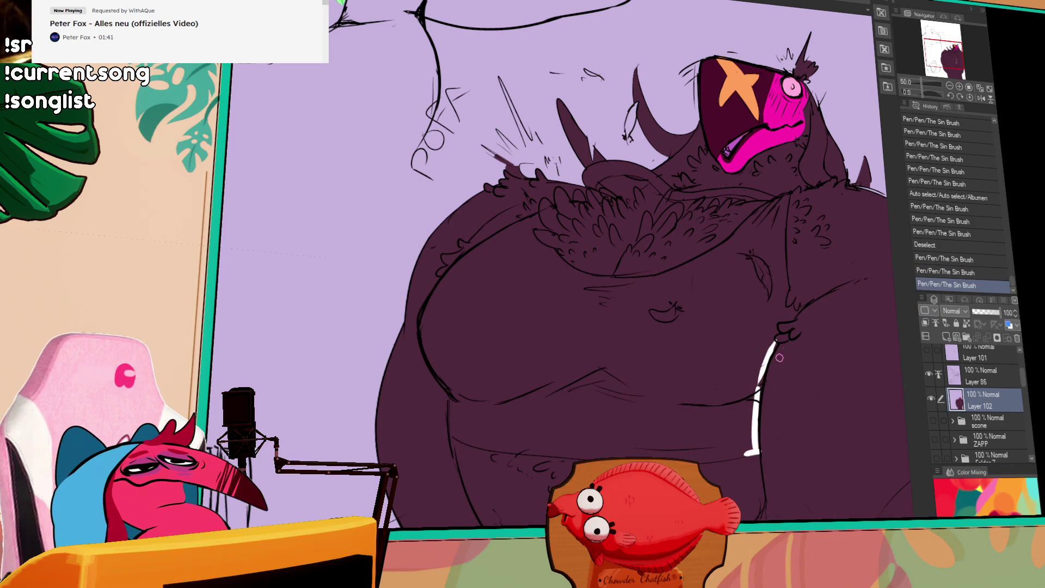
- Retouch the white belly line and add a small white dash on the lower-left belly
{"action": "left_click_drag", "start_coordinate": [764, 369], "coordinate": [761, 392]}
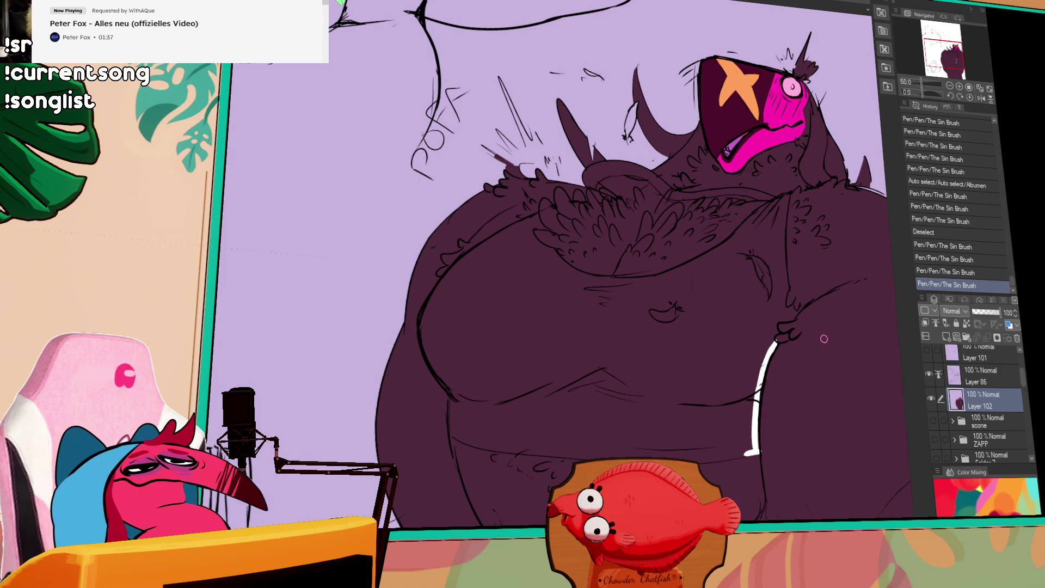
{"action": "mouse_move", "coordinate": [778, 348]}
{"action": "left_mouse_down"}
{"action": "mouse_move", "coordinate": [774, 330]}
{"action": "mouse_move", "coordinate": [776, 343]}
{"action": "left_mouse_up"}
{"action": "key", "text": "ctrl+z"}
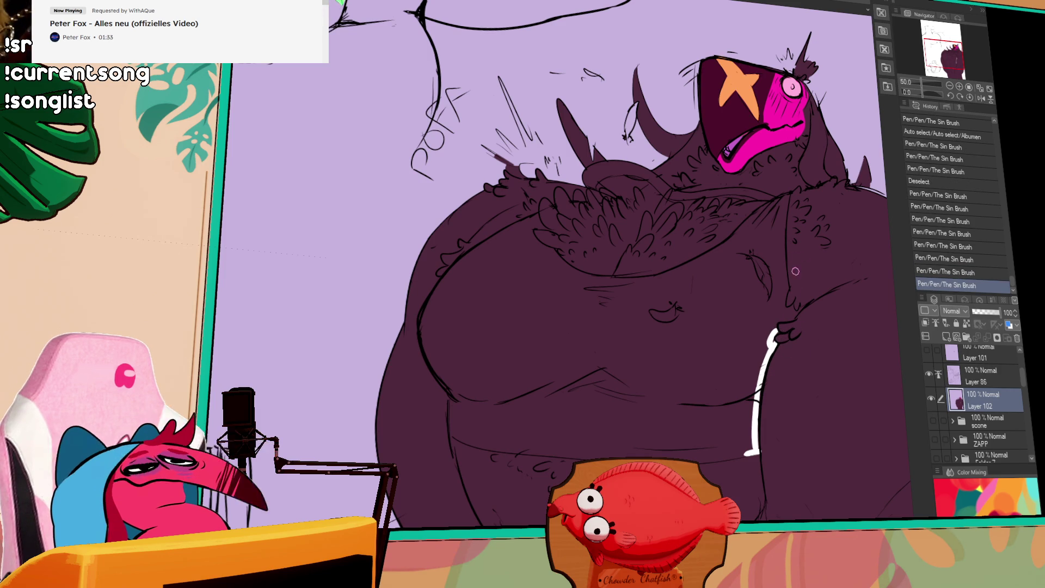
{"action": "left_click", "coordinate": [796, 246]}
{"action": "key", "text": "ctrl+z"}
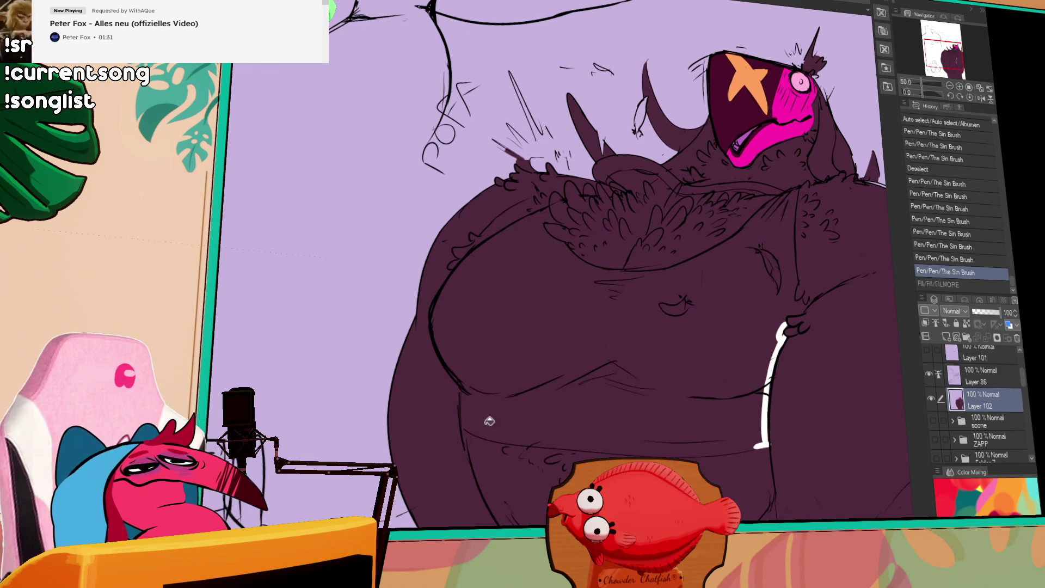
{"action": "left_click_drag", "start_coordinate": [462, 426], "coordinate": [472, 433]}
{"action": "mouse_move", "coordinate": [929, 374]}
{"action": "left_mouse_down"}
{"action": "mouse_move", "coordinate": [930, 398]}
{"action": "mouse_move", "coordinate": [926, 355]}
{"action": "left_mouse_up"}
{"action": "scroll", "coordinate": [1019, 354], "scroll_direction": "up", "scroll_amount": 3}
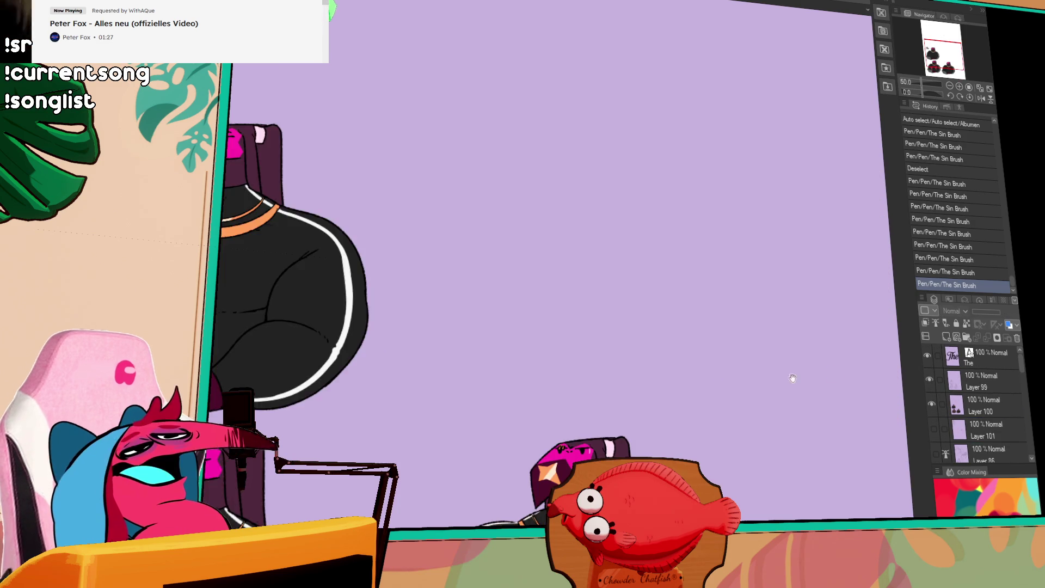
- Inspect the black-shirt character up close, then hide the finished figure layers, leaving only 'The'
{"action": "left_click", "coordinate": [968, 87]}
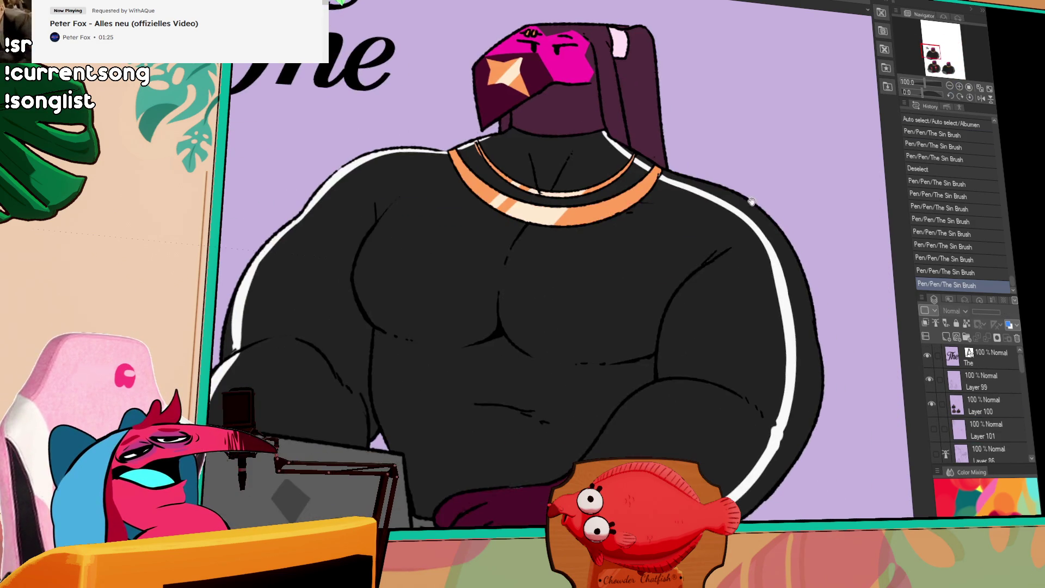
{"action": "mouse_move", "coordinate": [766, 292]}
{"action": "left_mouse_down"}
{"action": "mouse_move", "coordinate": [779, 304]}
{"action": "mouse_move", "coordinate": [803, 283]}
{"action": "left_mouse_up"}
{"action": "scroll", "coordinate": [780, 304], "scroll_direction": "down", "scroll_amount": 2}
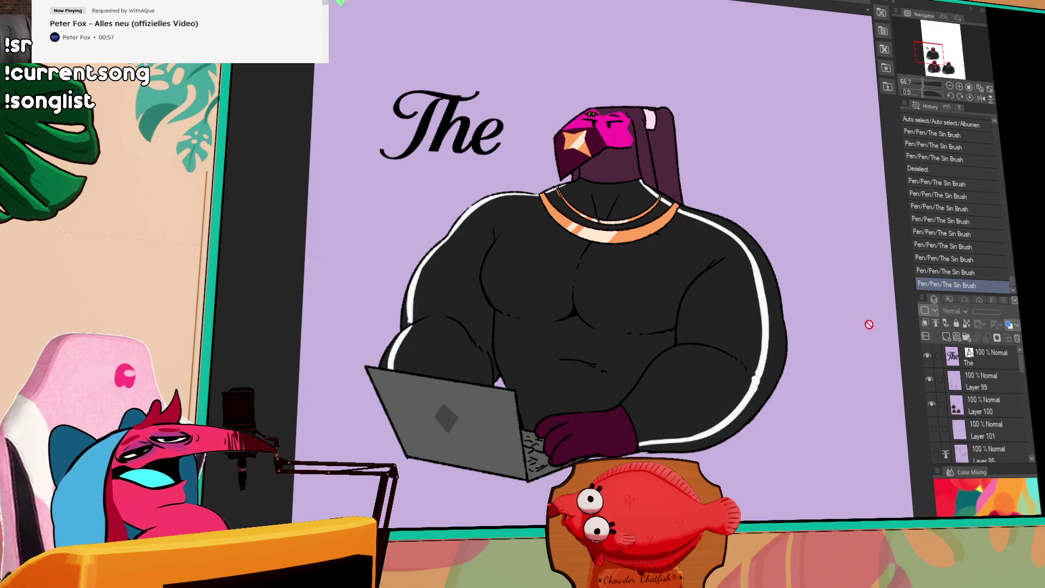
{"action": "scroll", "coordinate": [912, 497], "scroll_direction": "up", "scroll_amount": 3}
{"action": "scroll", "coordinate": [518, 145], "scroll_direction": "down", "scroll_amount": 1}
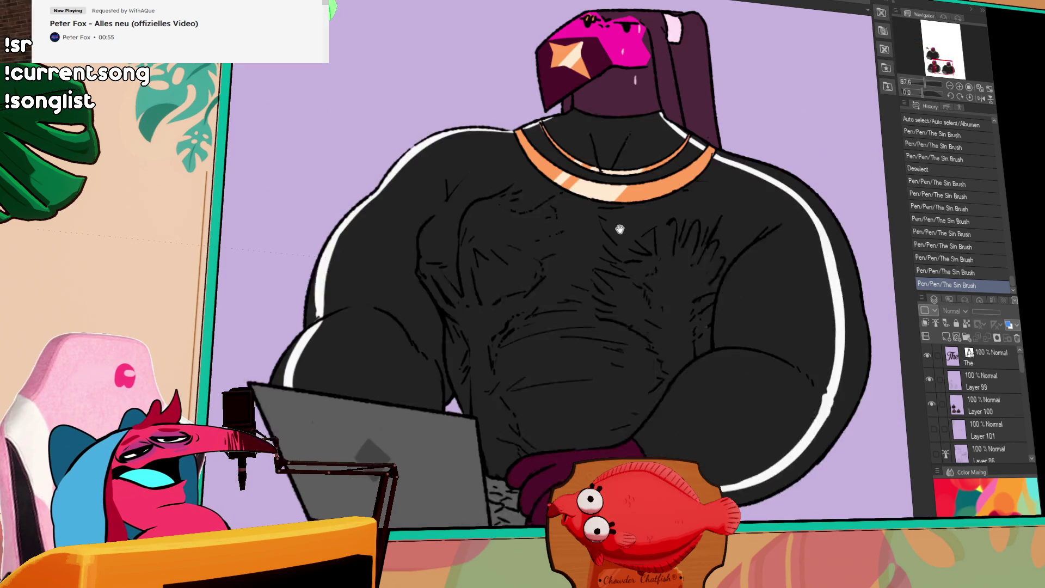
{"action": "left_click_drag", "start_coordinate": [606, 229], "coordinate": [618, 238]}
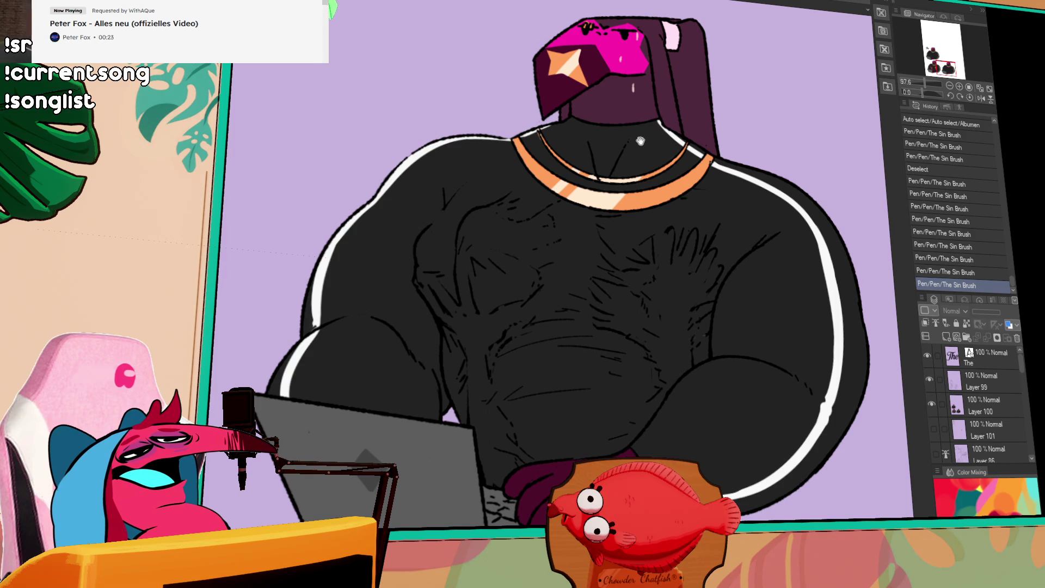
{"action": "scroll", "coordinate": [664, 128], "scroll_direction": "down", "scroll_amount": 3}
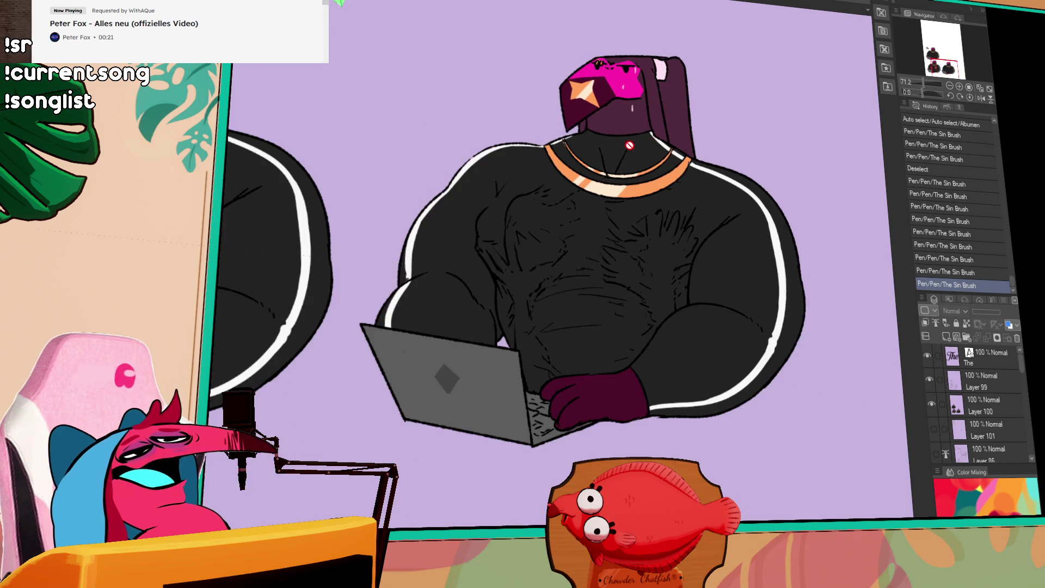
{"action": "scroll", "coordinate": [626, 223], "scroll_direction": "down", "scroll_amount": 3}
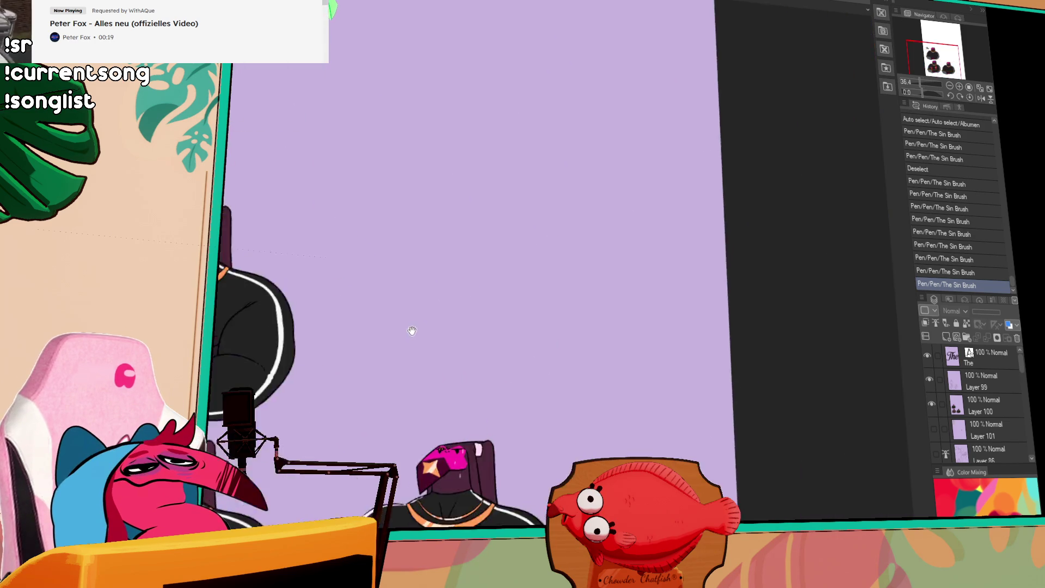
{"action": "left_click", "coordinate": [929, 367]}
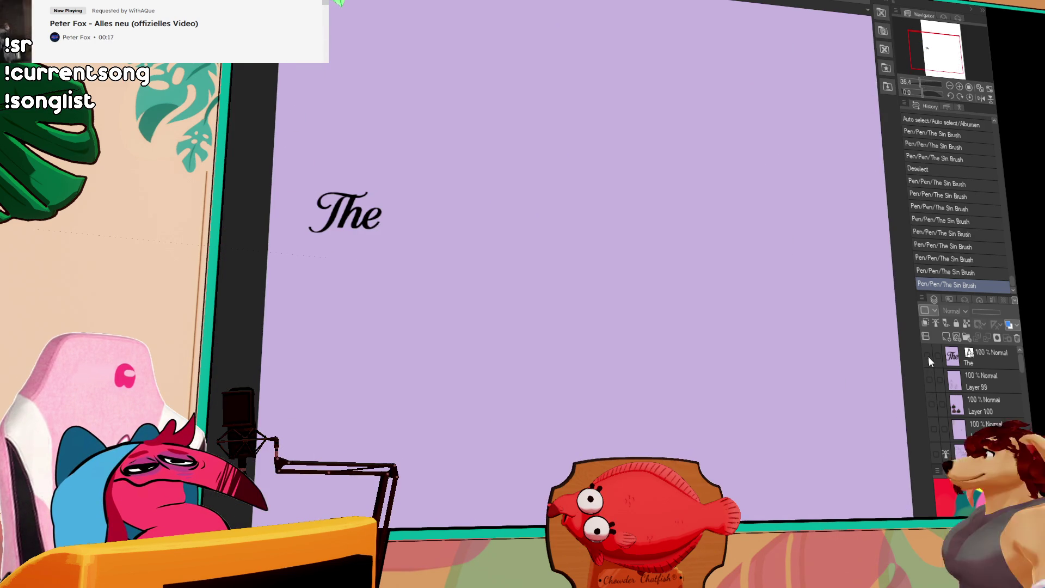
- Show Layer 102's dark bird creature and Layer 86's rough figure sketch again
{"action": "scroll", "coordinate": [929, 356], "scroll_direction": "down", "scroll_amount": 3}
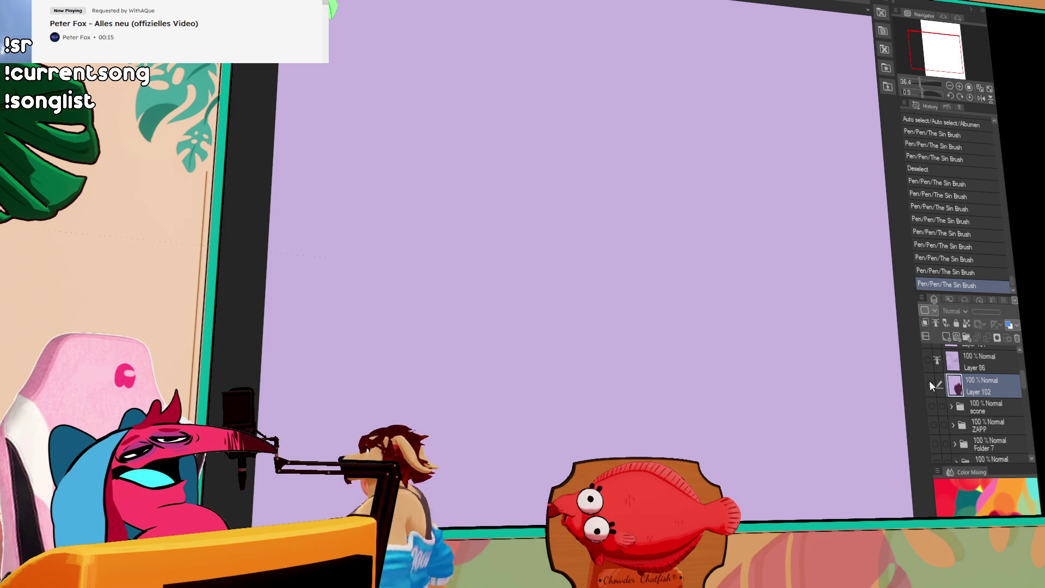
{"action": "left_click", "coordinate": [929, 382]}
{"action": "left_click", "coordinate": [929, 360]}
{"action": "left_click_drag", "start_coordinate": [867, 321], "coordinate": [694, 364]}
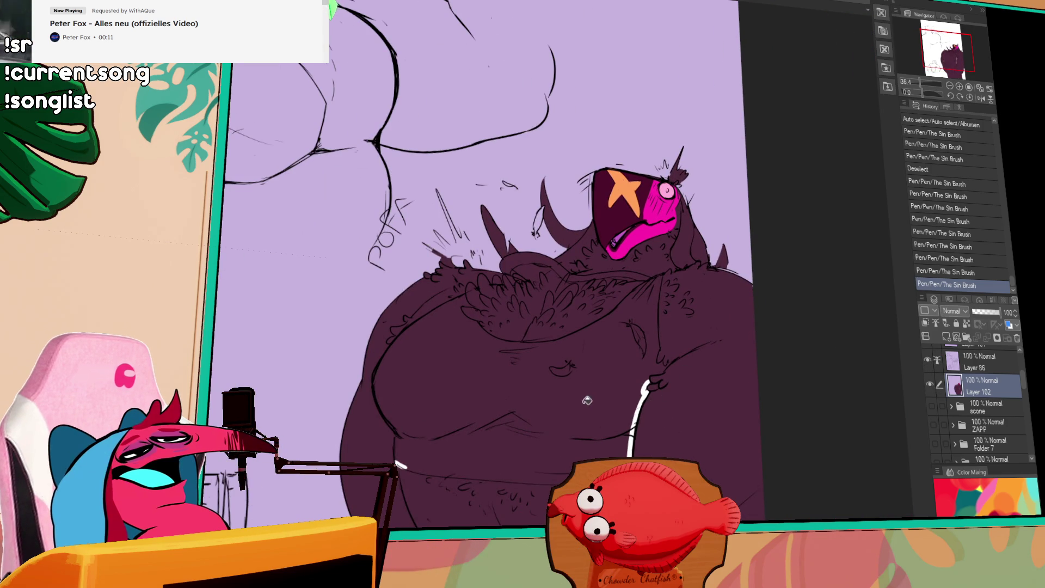
- Fill the bird's belly white and ink two strokes on its head
{"action": "left_click", "coordinate": [606, 367]}
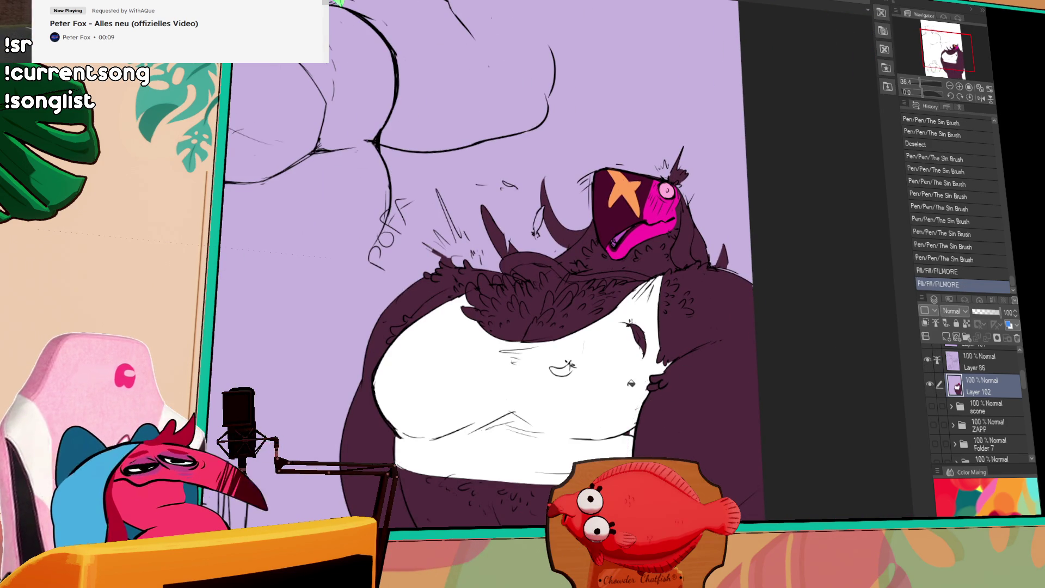
{"action": "left_click", "coordinate": [642, 232]}
{"action": "left_click_drag", "start_coordinate": [615, 239], "coordinate": [672, 218]}
{"action": "left_click_drag", "start_coordinate": [620, 248], "coordinate": [669, 226]}
{"action": "mouse_move", "coordinate": [675, 397]}
{"action": "left_mouse_down"}
{"action": "mouse_move", "coordinate": [657, 397]}
{"action": "mouse_move", "coordinate": [681, 323]}
{"action": "mouse_move", "coordinate": [631, 319]}
{"action": "left_mouse_up"}
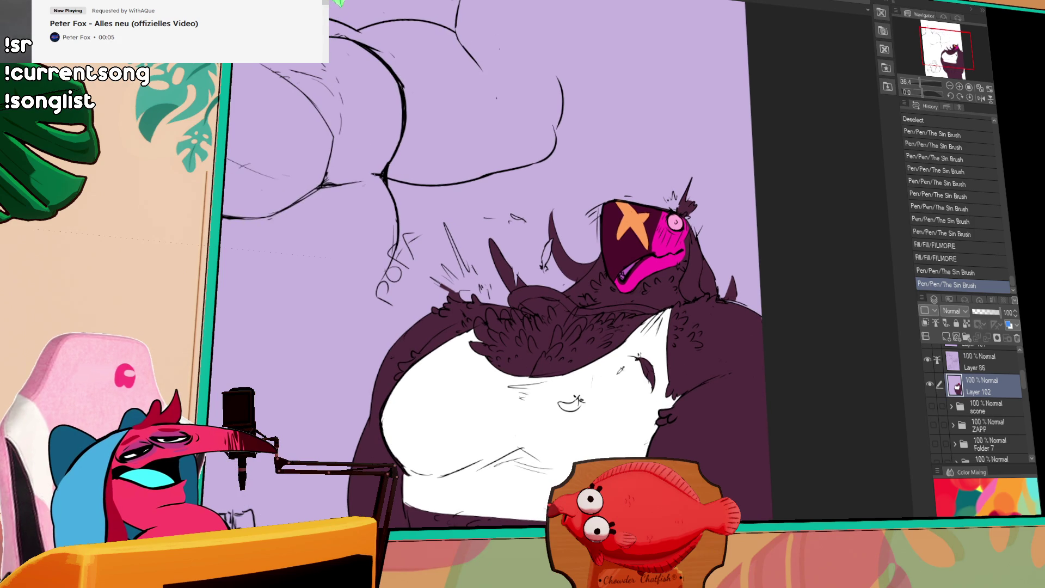
{"action": "scroll", "coordinate": [570, 339], "scroll_direction": "up", "scroll_amount": 1}
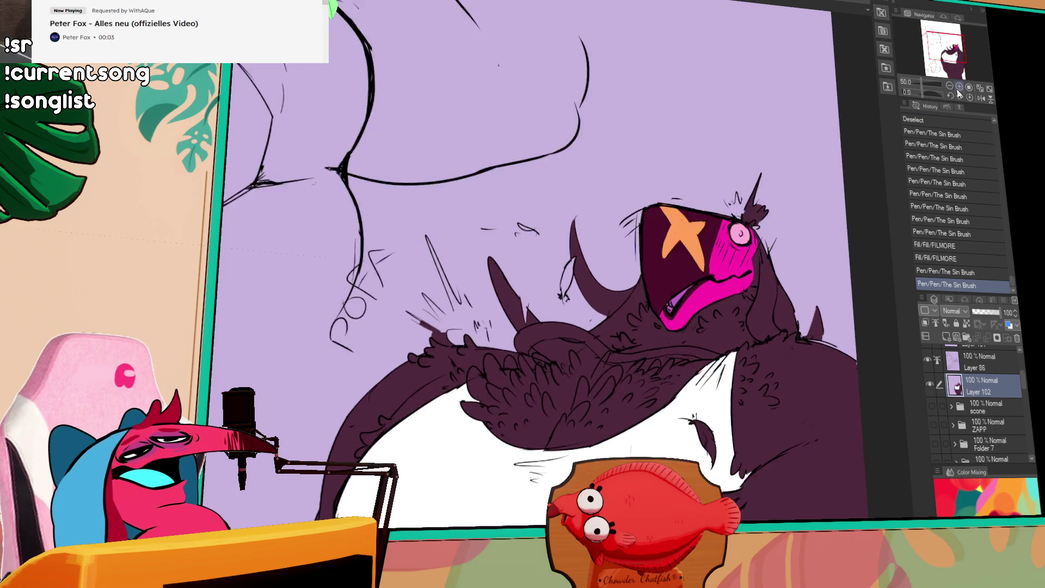
{"action": "scroll", "coordinate": [653, 353], "scroll_direction": "up", "scroll_amount": 1}
{"action": "left_click_drag", "start_coordinate": [766, 379], "coordinate": [696, 362]}
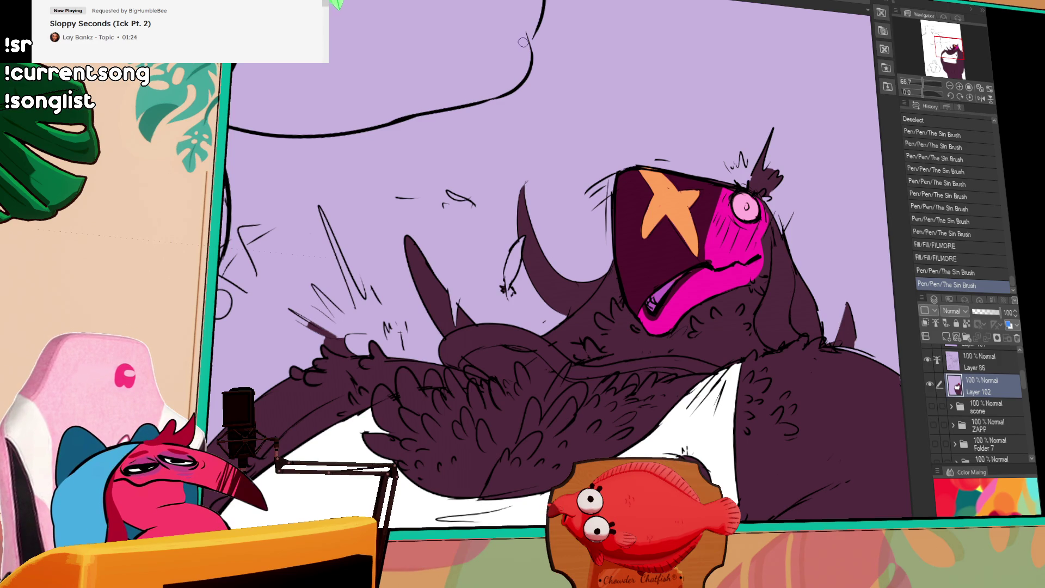
- Ink and darken a small spike stroke on the bird's back
{"action": "left_click_drag", "start_coordinate": [515, 330], "coordinate": [494, 353]}
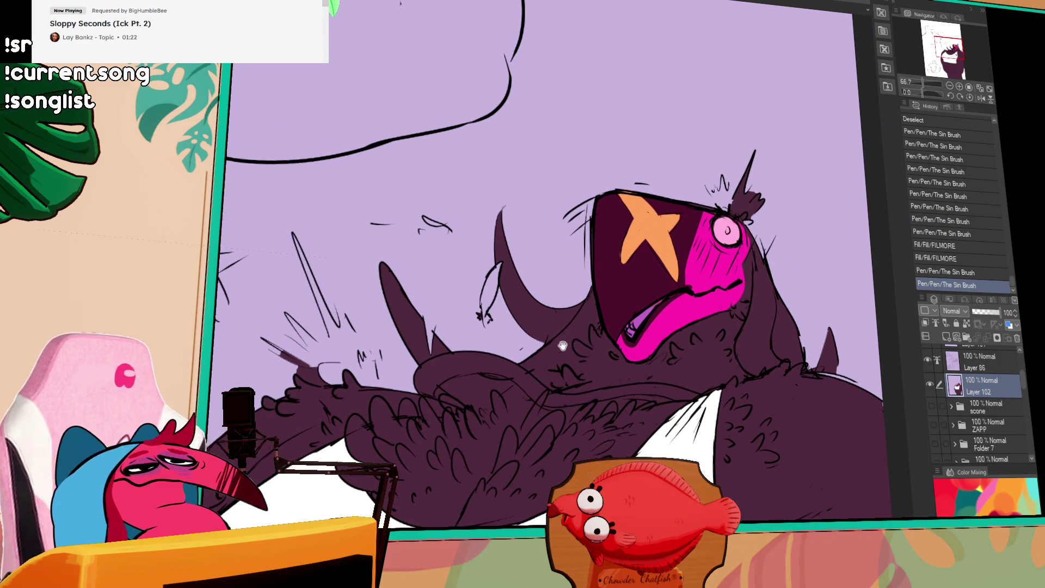
{"action": "mouse_move", "coordinate": [499, 268]}
{"action": "left_mouse_down"}
{"action": "mouse_move", "coordinate": [484, 311]}
{"action": "mouse_move", "coordinate": [498, 268]}
{"action": "left_mouse_up"}
{"action": "key", "text": "ctrl+z"}
{"action": "left_click_drag", "start_coordinate": [490, 302], "coordinate": [482, 317]}
{"action": "left_click_drag", "start_coordinate": [499, 269], "coordinate": [493, 292]}
- Zoom out to review the creature's lower body, then return to the head
{"action": "scroll", "coordinate": [773, 256], "scroll_direction": "down", "scroll_amount": 2}
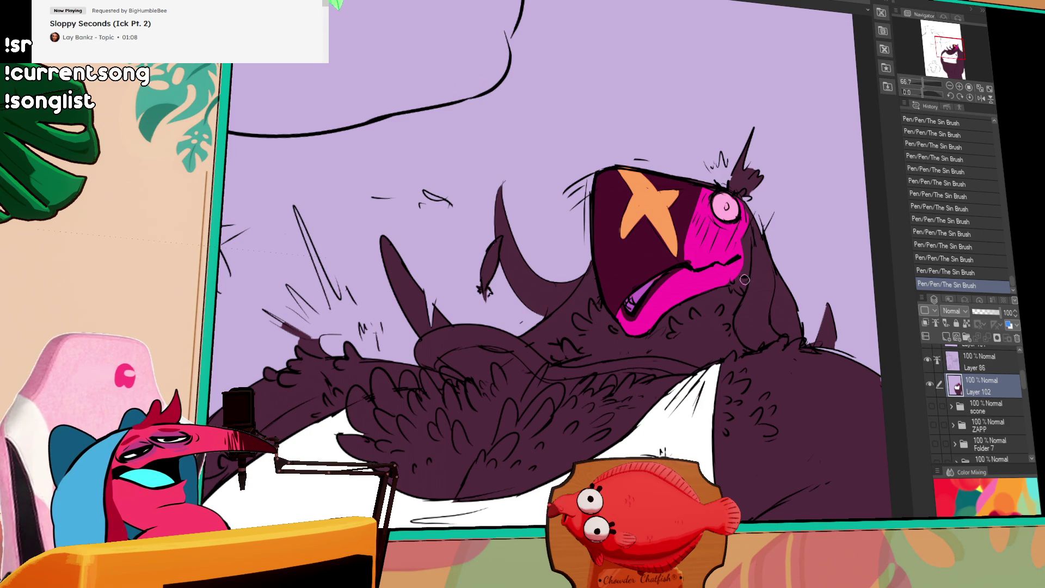
{"action": "key", "text": "ctrl+minus"}
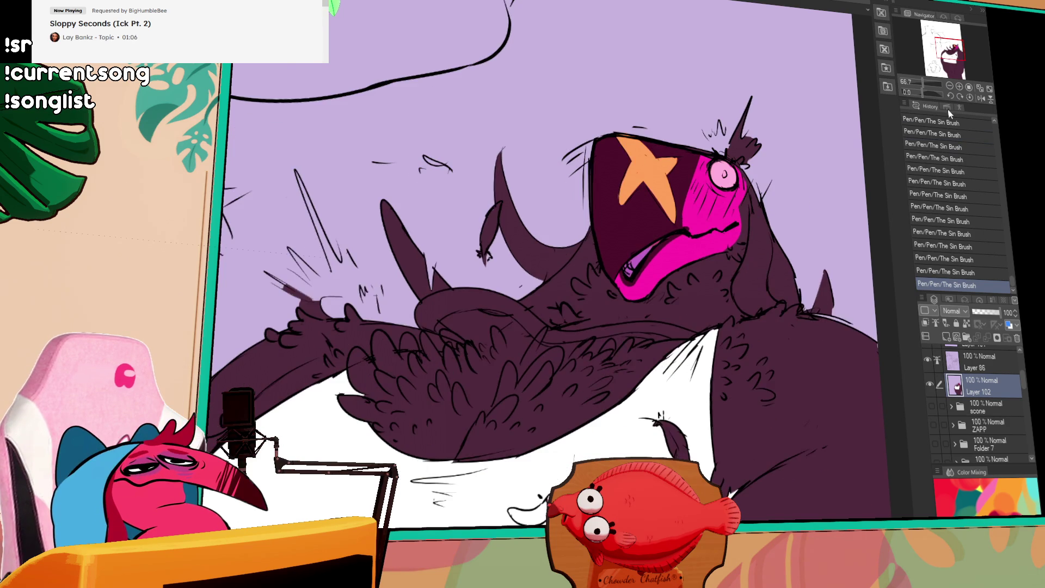
{"action": "left_click_drag", "start_coordinate": [645, 509], "coordinate": [631, 378]}
{"action": "left_click_drag", "start_coordinate": [628, 425], "coordinate": [560, 392]}
{"action": "mouse_move", "coordinate": [544, 442]}
{"action": "left_mouse_down"}
{"action": "mouse_move", "coordinate": [622, 325]}
{"action": "mouse_move", "coordinate": [619, 342]}
{"action": "mouse_move", "coordinate": [678, 333]}
{"action": "mouse_move", "coordinate": [674, 409]}
{"action": "left_mouse_up"}
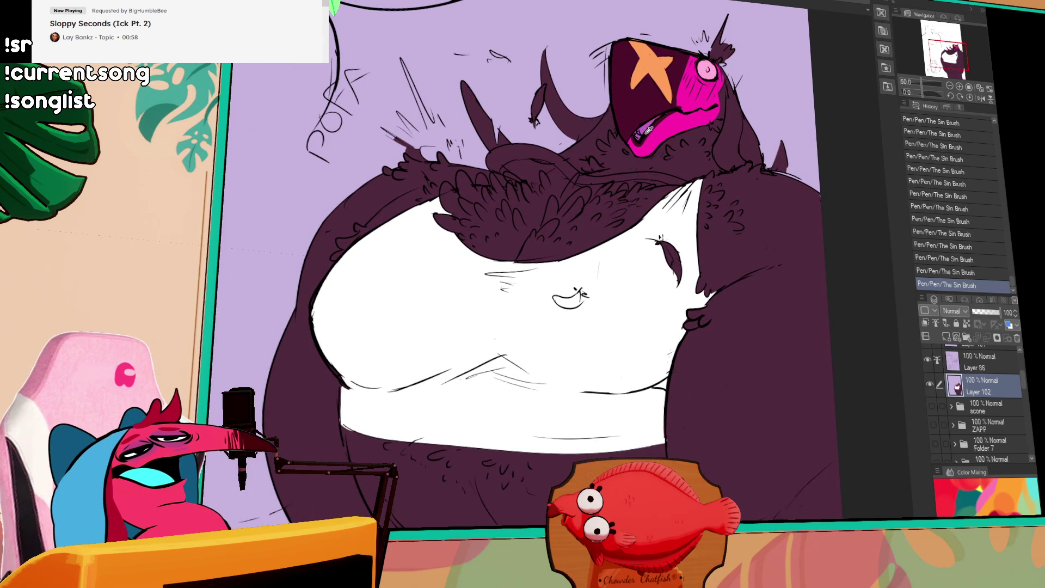
{"action": "left_click_drag", "start_coordinate": [677, 456], "coordinate": [676, 250]}
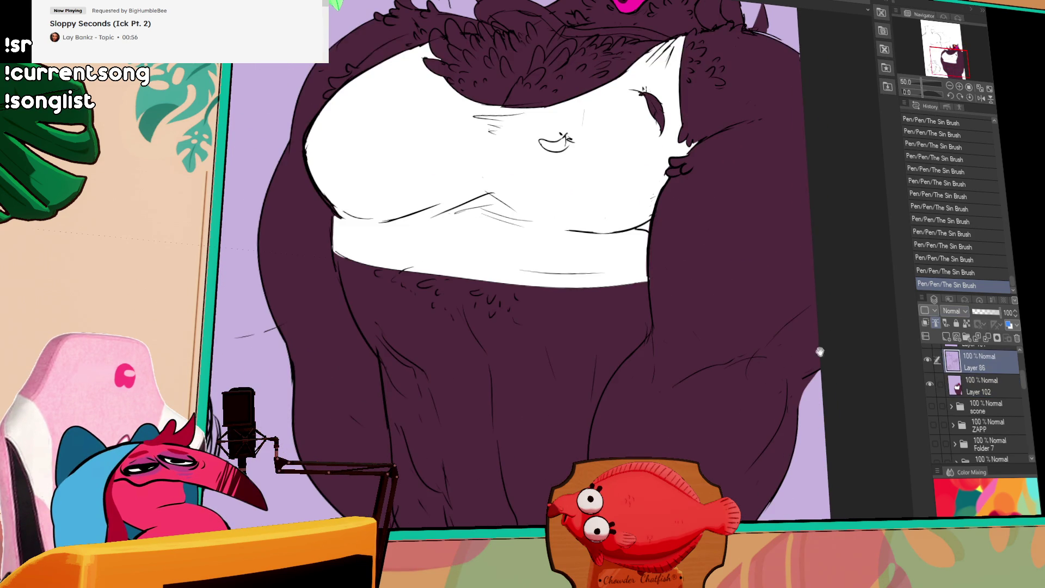
{"action": "left_click_drag", "start_coordinate": [832, 334], "coordinate": [842, 434]}
{"action": "key", "text": "ctrl+plus"}
{"action": "key", "text": "ctrl+plus"}
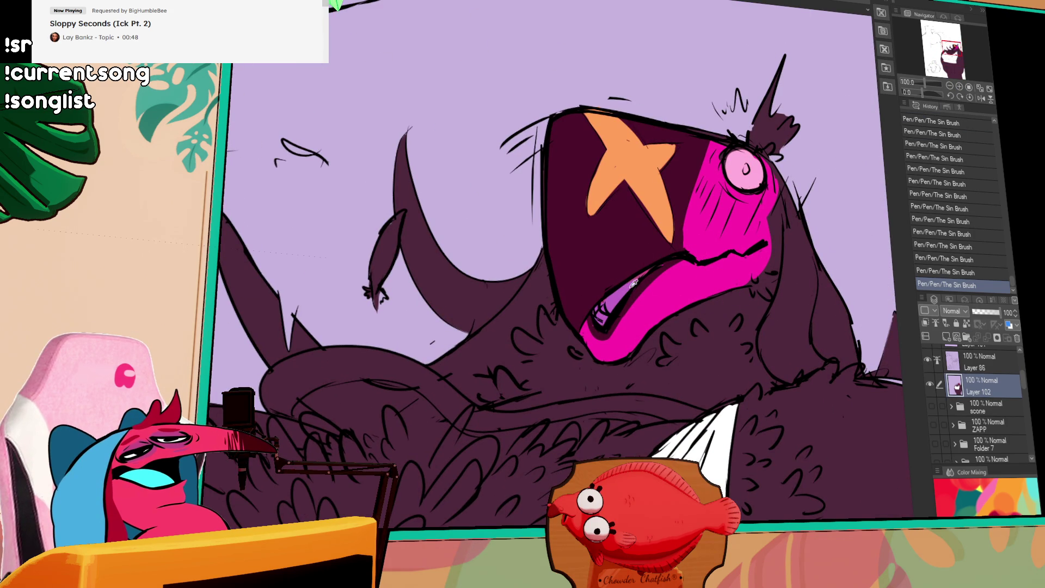
{"action": "scroll", "coordinate": [672, 280], "scroll_direction": "down", "scroll_amount": 3}
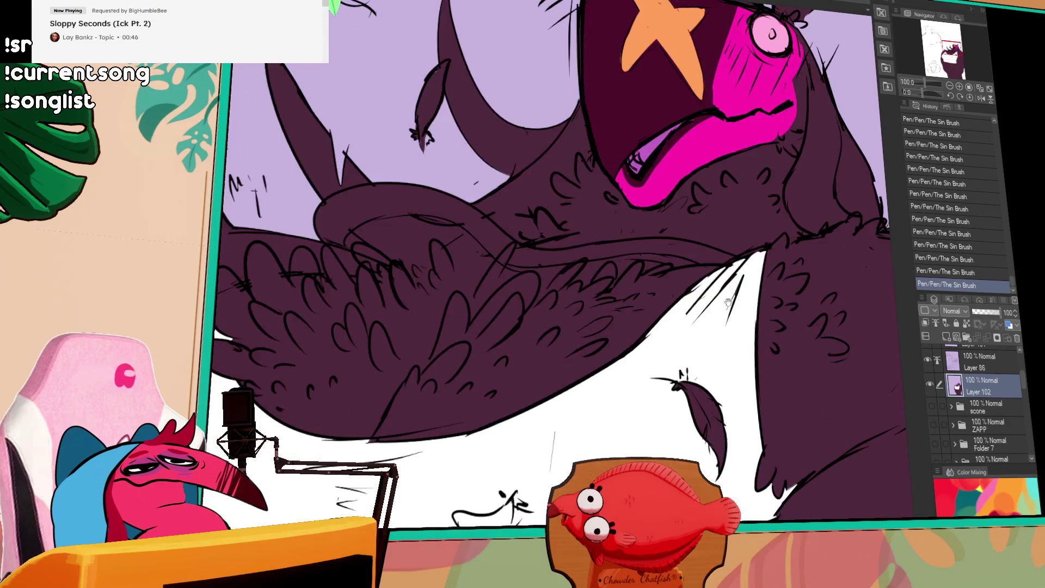
{"action": "key", "text": "ctrl+minus"}
{"action": "left_click_drag", "start_coordinate": [684, 435], "coordinate": [676, 388]}
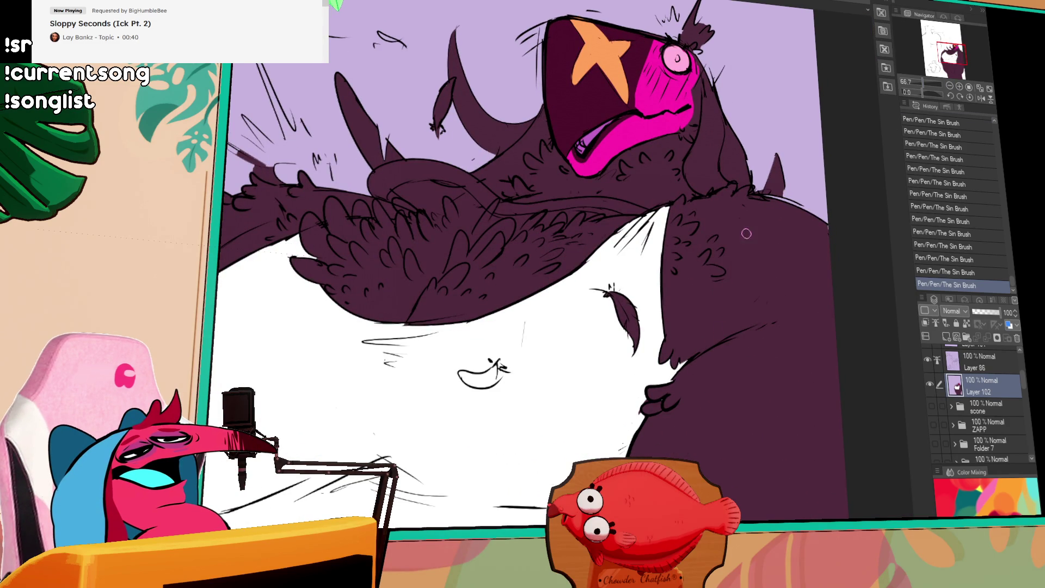
- Erase the stray marks near the eye and undo the last touch-up
{"action": "left_click_drag", "start_coordinate": [683, 273], "coordinate": [663, 431]}
{"action": "key", "text": "e"}
{"action": "mouse_move", "coordinate": [648, 180]}
{"action": "left_mouse_down"}
{"action": "mouse_move", "coordinate": [667, 188]}
{"action": "mouse_move", "coordinate": [659, 200]}
{"action": "mouse_move", "coordinate": [670, 170]}
{"action": "left_mouse_up"}
{"action": "key", "text": "p"}
{"action": "key", "text": "e"}
{"action": "mouse_move", "coordinate": [664, 172]}
{"action": "left_mouse_down"}
{"action": "mouse_move", "coordinate": [649, 188]}
{"action": "mouse_move", "coordinate": [650, 172]}
{"action": "mouse_move", "coordinate": [667, 196]}
{"action": "left_mouse_up"}
{"action": "key", "text": "p"}
{"action": "key", "text": "ctrl+z"}
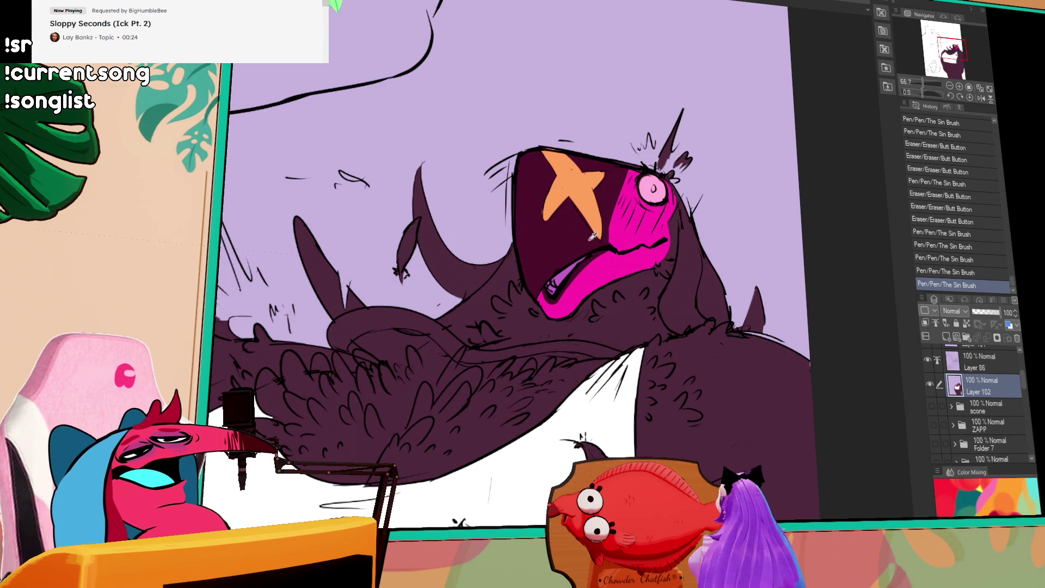
- Ink along the mouth line and fill in the mouth outline
{"action": "mouse_move", "coordinate": [596, 242]}
{"action": "left_mouse_down"}
{"action": "mouse_move", "coordinate": [606, 245]}
{"action": "mouse_move", "coordinate": [627, 105]}
{"action": "left_mouse_up"}
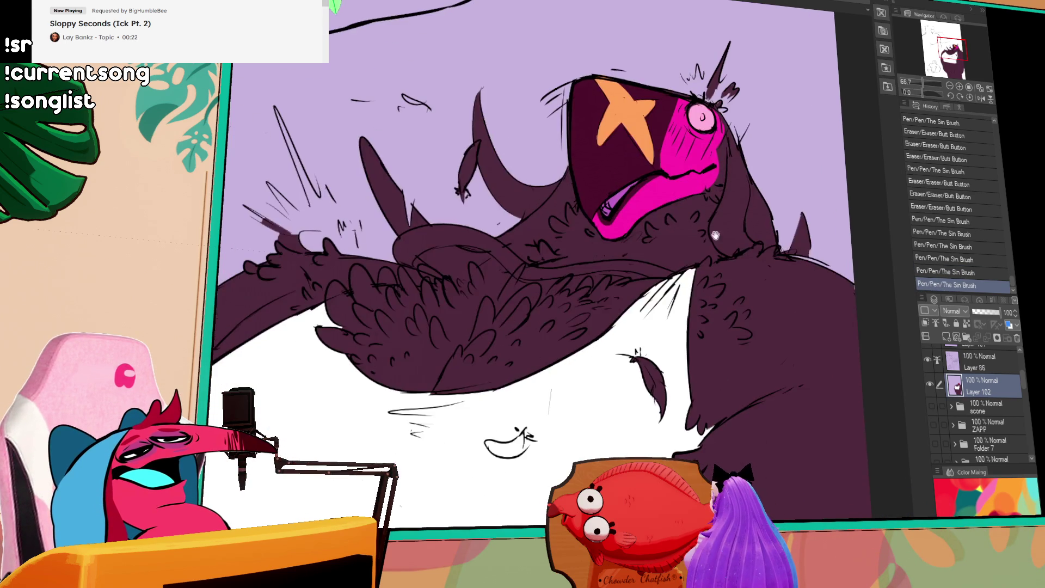
{"action": "left_click_drag", "start_coordinate": [618, 315], "coordinate": [664, 301]}
{"action": "left_click_drag", "start_coordinate": [526, 357], "coordinate": [560, 344]}
{"action": "left_click_drag", "start_coordinate": [628, 159], "coordinate": [667, 215]}
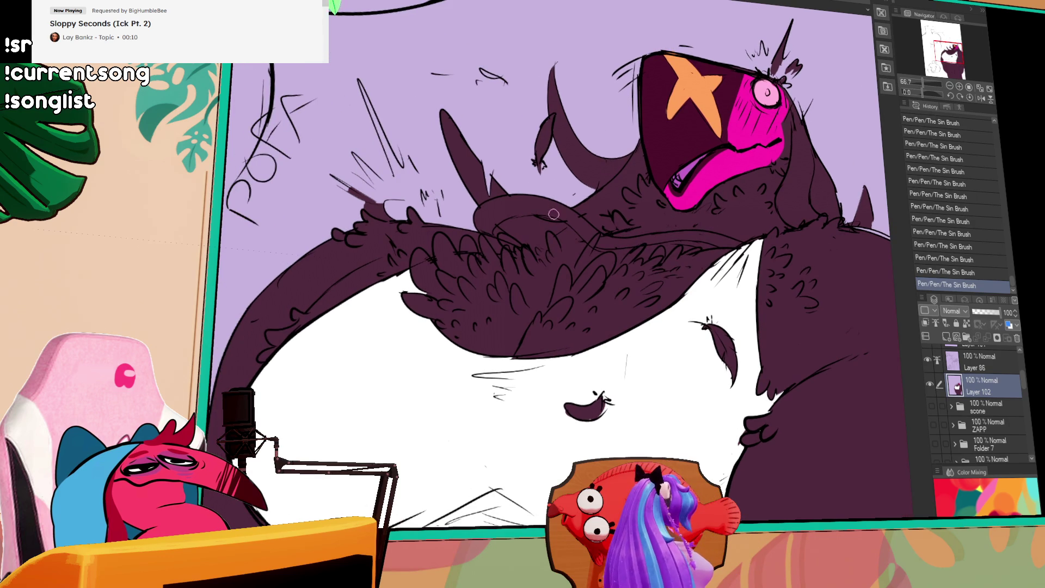
{"action": "left_click_drag", "start_coordinate": [709, 297], "coordinate": [719, 308]}
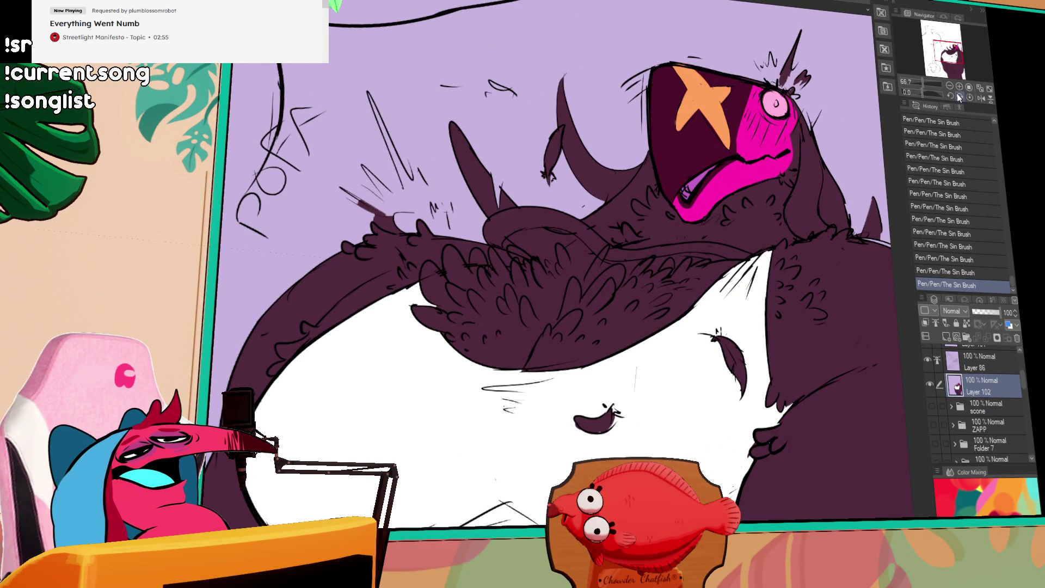
- Fill the white belly area pink and add small strokes on the dark fur
{"action": "key", "text": "ctrl+minus"}
{"action": "left_click_drag", "start_coordinate": [544, 272], "coordinate": [539, 259]}
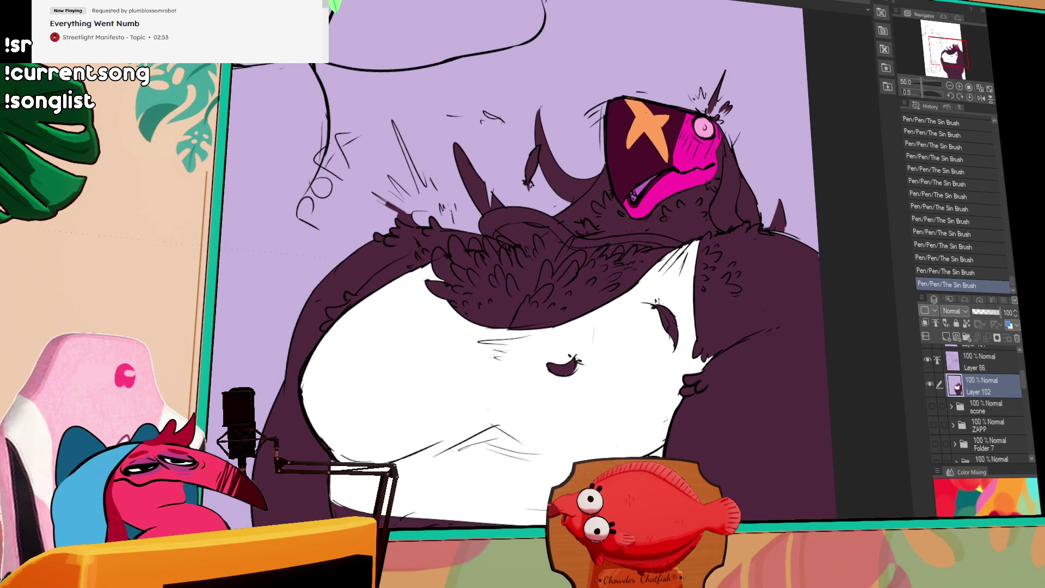
{"action": "left_click", "coordinate": [490, 387]}
{"action": "left_click_drag", "start_coordinate": [727, 284], "coordinate": [687, 406]}
{"action": "left_click", "coordinate": [718, 369]}
{"action": "left_click", "coordinate": [718, 369]}
{"action": "left_click", "coordinate": [718, 369]}
{"action": "left_click_drag", "start_coordinate": [665, 434], "coordinate": [669, 399]}
- Fill a remaining colour gap and add small marks on the fur
{"action": "left_click", "coordinate": [668, 430]}
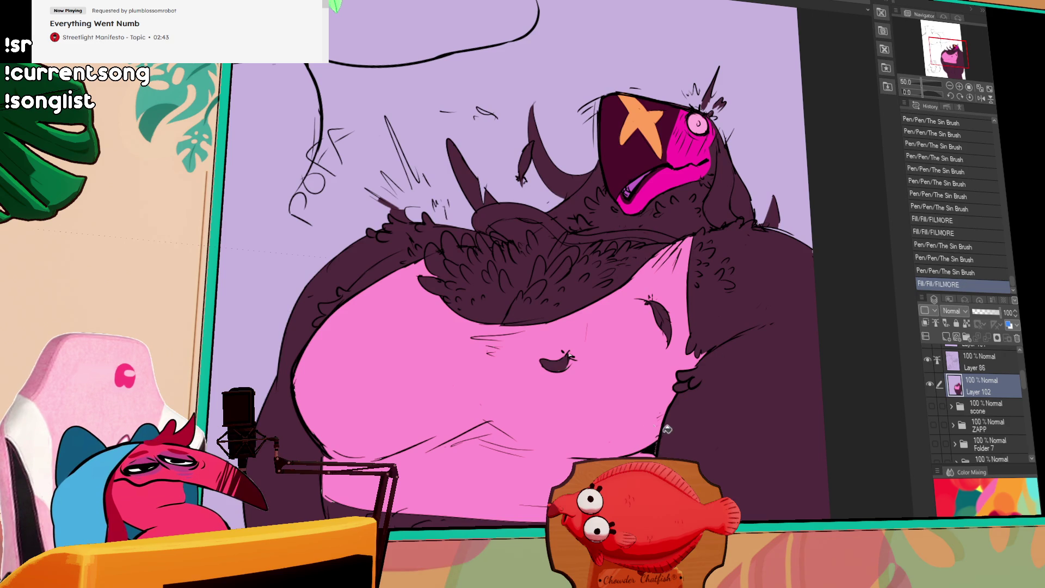
{"action": "left_click", "coordinate": [661, 449]}
{"action": "left_click", "coordinate": [656, 443]}
{"action": "left_click_drag", "start_coordinate": [700, 403], "coordinate": [697, 456]}
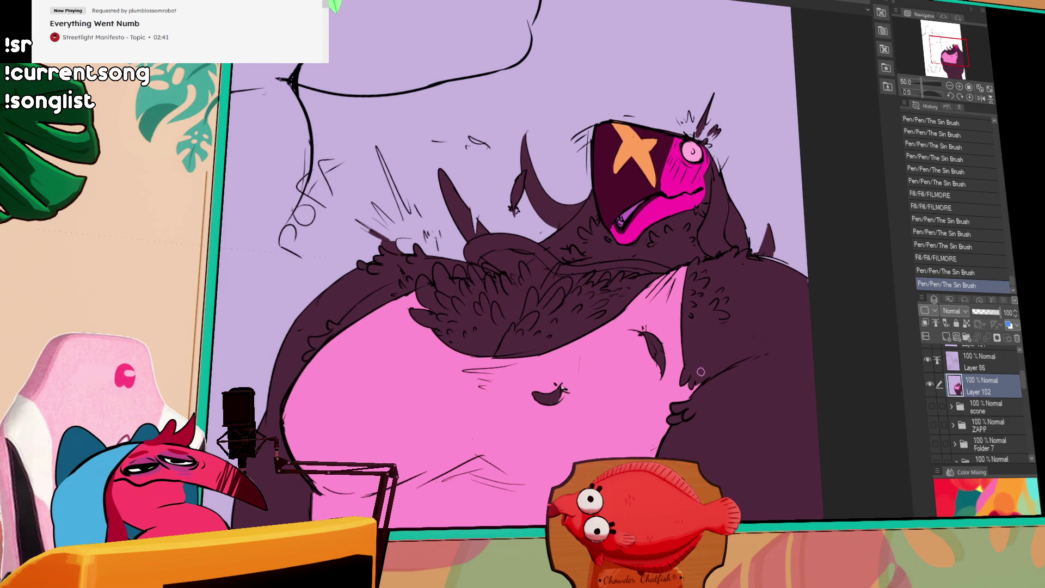
{"action": "left_click_drag", "start_coordinate": [726, 383], "coordinate": [729, 409]}
- Fill the collar band under the mouth orange
{"action": "left_click", "coordinate": [505, 263]}
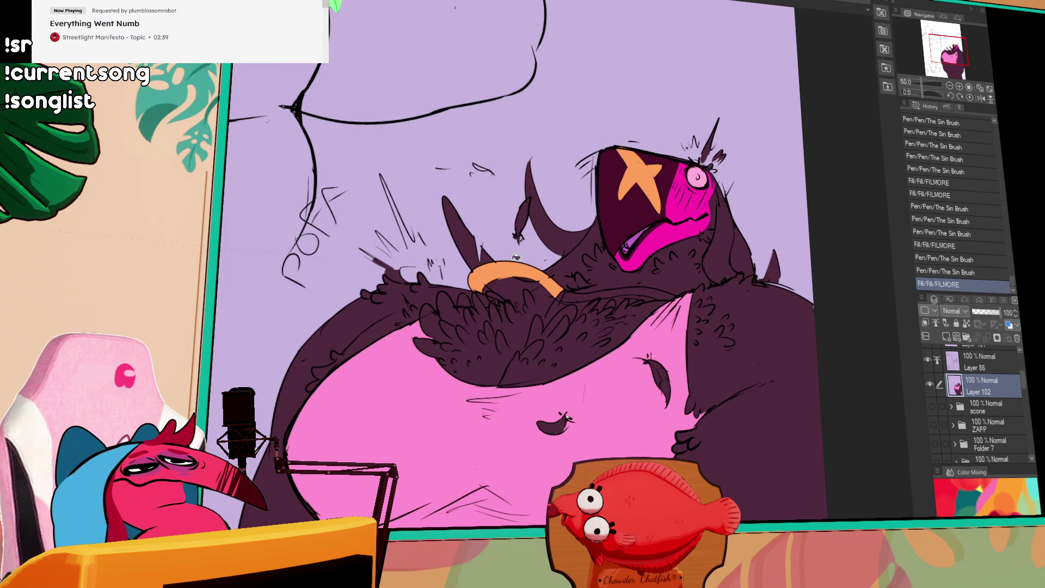
{"action": "left_click", "coordinate": [615, 297]}
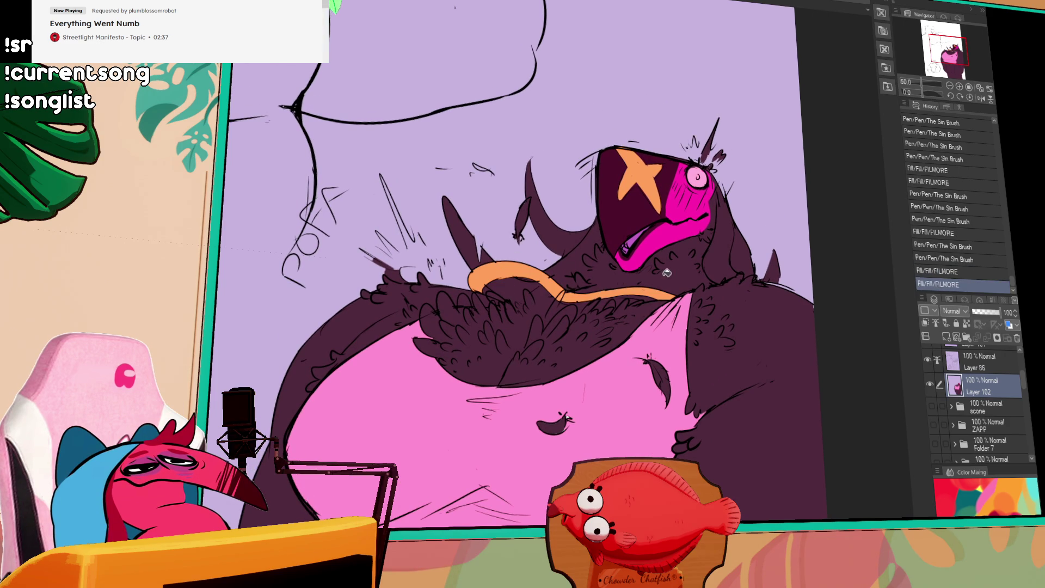
{"action": "left_click_drag", "start_coordinate": [688, 326], "coordinate": [703, 324]}
{"action": "left_click_drag", "start_coordinate": [655, 255], "coordinate": [675, 247]}
{"action": "left_click_drag", "start_coordinate": [837, 272], "coordinate": [833, 277]}
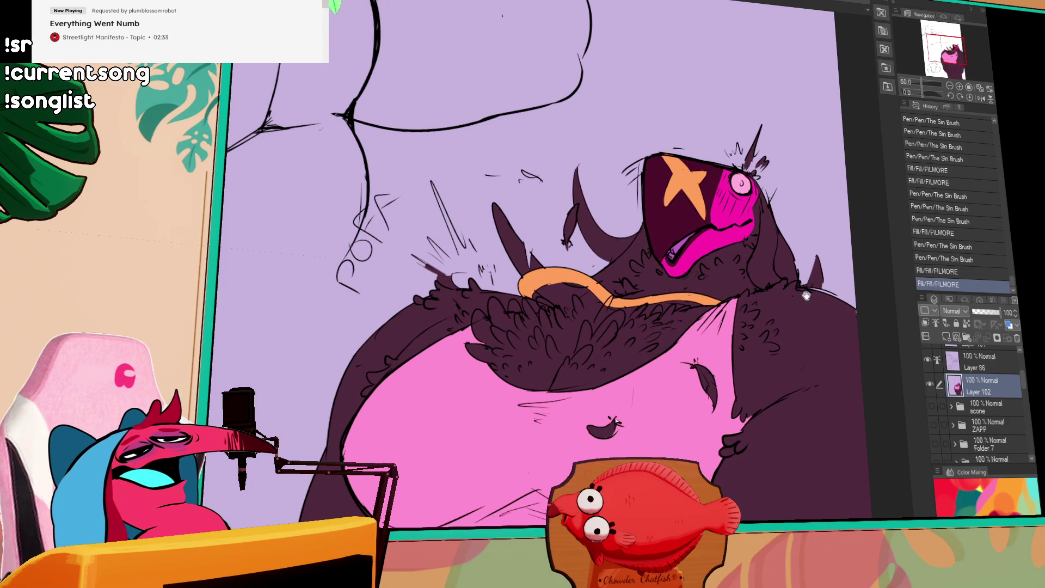
{"action": "left_click_drag", "start_coordinate": [752, 305], "coordinate": [737, 245]}
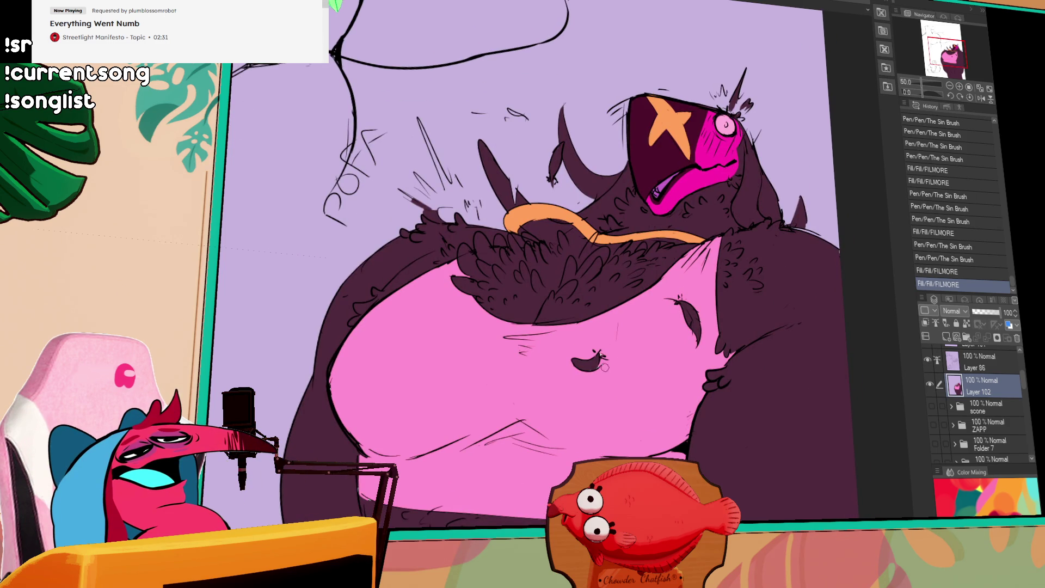
- Add small strokes near the belly button and across the lower belly
{"action": "left_click_drag", "start_coordinate": [604, 367], "coordinate": [609, 372]}
{"action": "left_click_drag", "start_coordinate": [613, 375], "coordinate": [621, 381]}
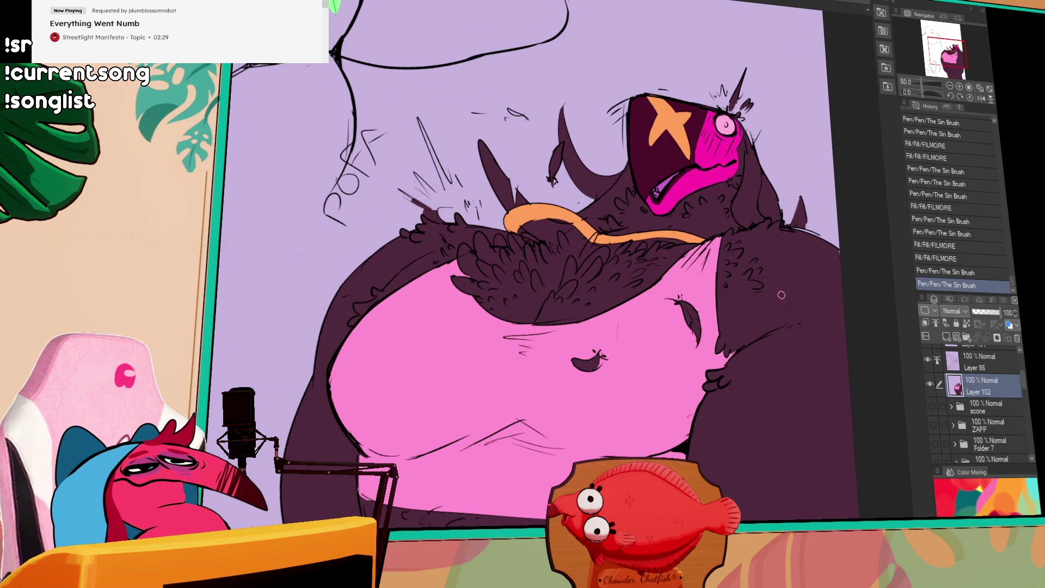
{"action": "mouse_move", "coordinate": [764, 317]}
{"action": "left_mouse_down"}
{"action": "mouse_move", "coordinate": [781, 329]}
{"action": "mouse_move", "coordinate": [731, 341]}
{"action": "left_mouse_up"}
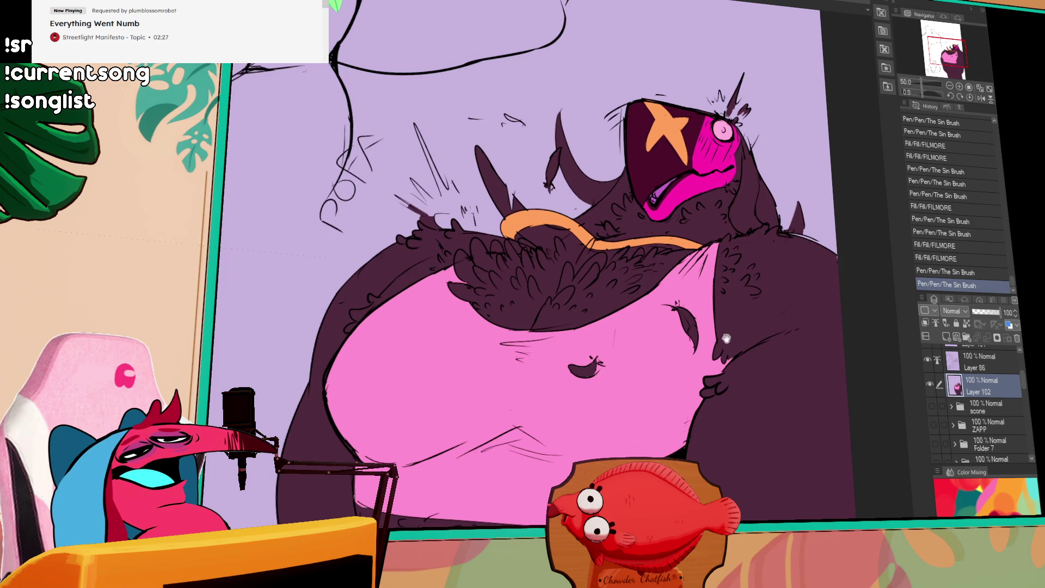
{"action": "left_click_drag", "start_coordinate": [580, 381], "coordinate": [597, 363]}
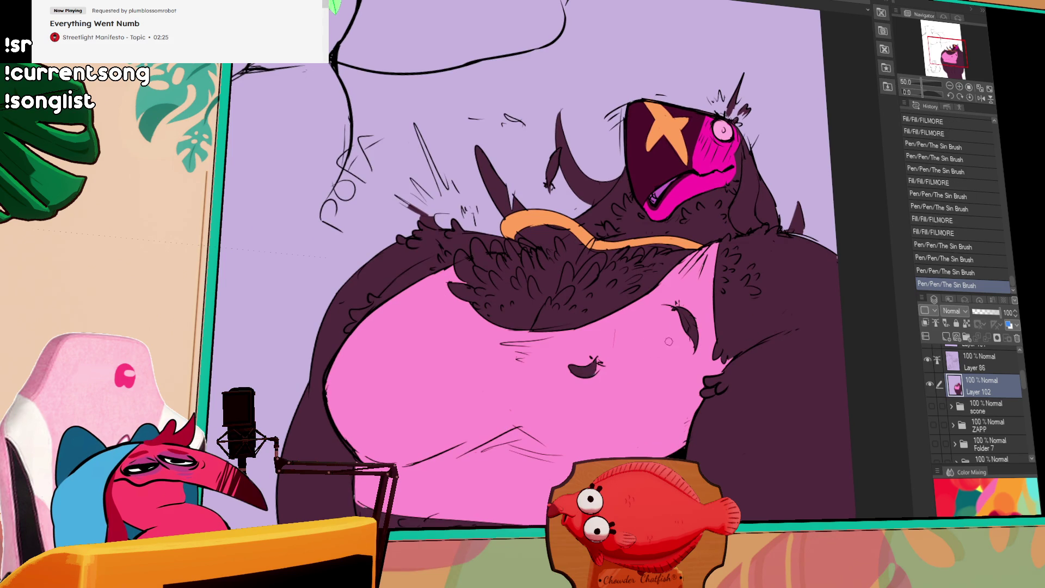
{"action": "scroll", "coordinate": [695, 361], "scroll_direction": "down", "scroll_amount": 3}
{"action": "left_click_drag", "start_coordinate": [601, 421], "coordinate": [642, 418]}
{"action": "left_click_drag", "start_coordinate": [625, 349], "coordinate": [634, 340]}
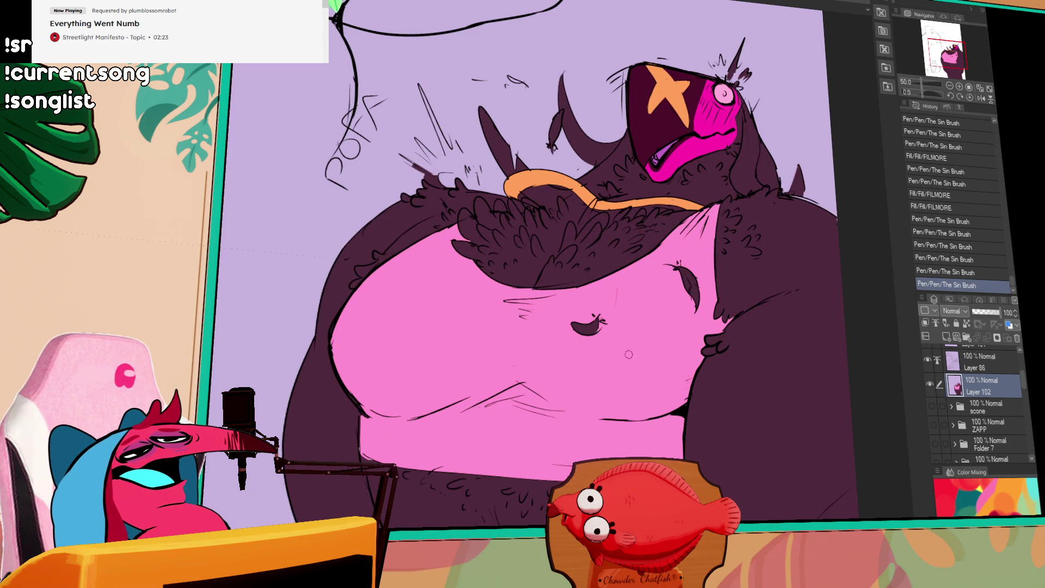
- Select the pink tank top and paint a vertical white stroke inside it
{"action": "left_click", "coordinate": [460, 318]}
{"action": "key", "text": "p"}
{"action": "left_click_drag", "start_coordinate": [465, 259], "coordinate": [490, 477]}
- Replace the vertical stroke with a wide white diagonal stripe across the tank top, then deselect
{"action": "key", "text": "ctrl+z"}
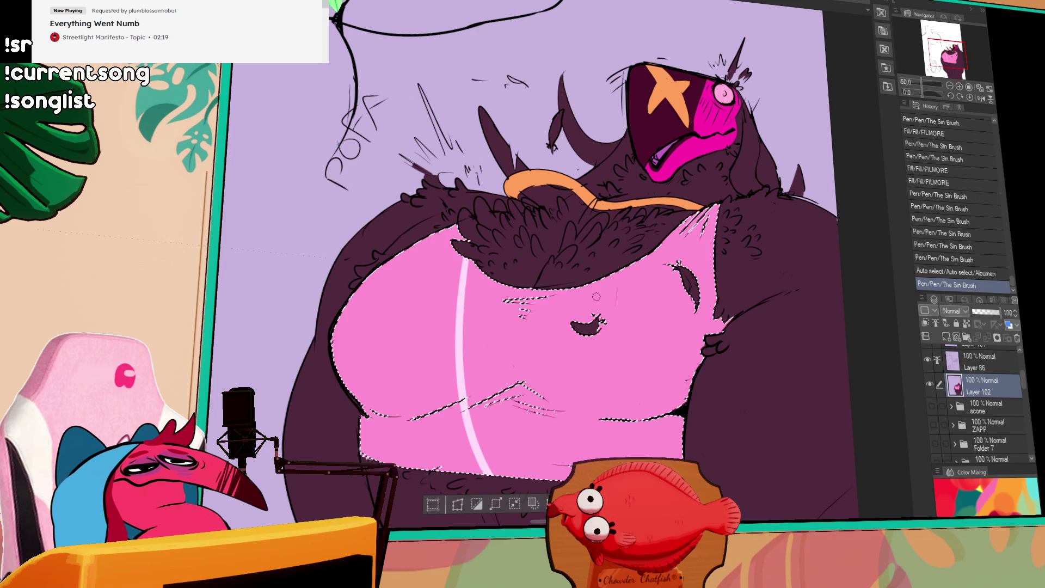
{"action": "key", "text": "ctrl+z"}
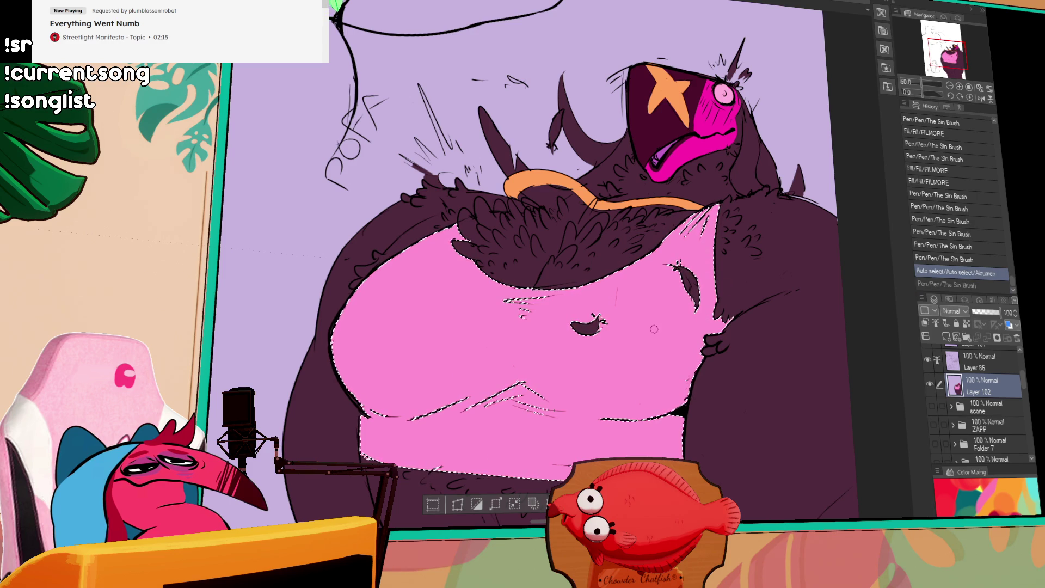
{"action": "left_click_drag", "start_coordinate": [625, 263], "coordinate": [693, 382]}
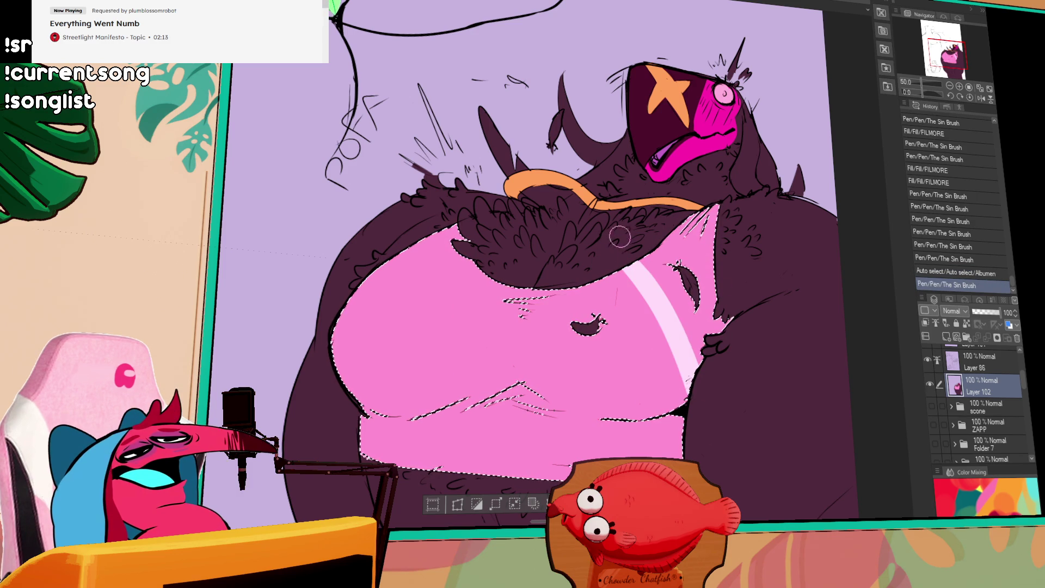
{"action": "left_click_drag", "start_coordinate": [636, 253], "coordinate": [699, 364]}
{"action": "key", "text": "ctrl+d"}
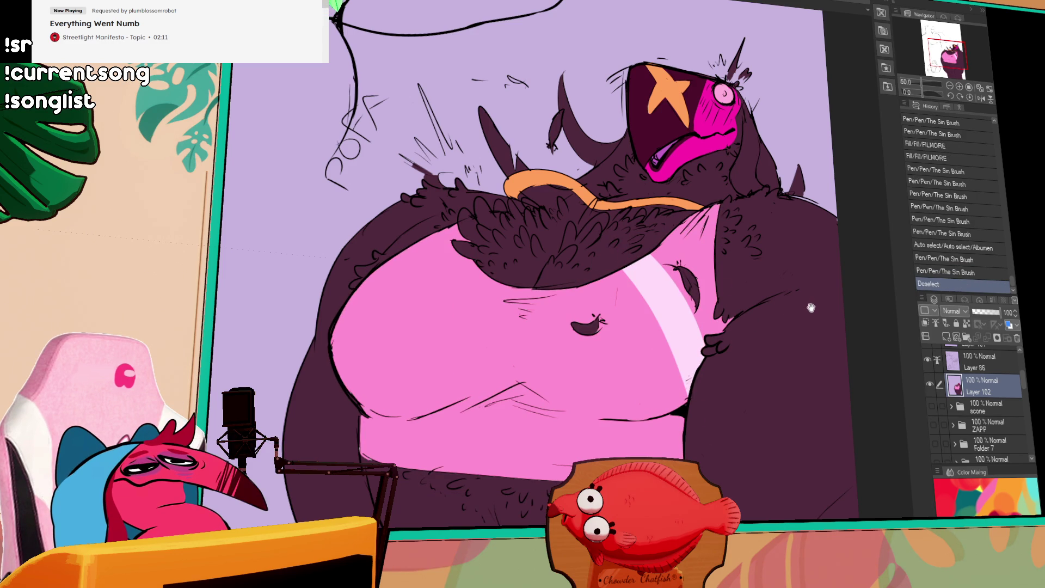
- Touch up the outline around the pink eye and pan up to the figure sketch
{"action": "mouse_move", "coordinate": [799, 298]}
{"action": "left_mouse_down"}
{"action": "mouse_move", "coordinate": [731, 335]}
{"action": "mouse_move", "coordinate": [733, 327]}
{"action": "left_mouse_up"}
{"action": "left_click_drag", "start_coordinate": [701, 126], "coordinate": [705, 131]}
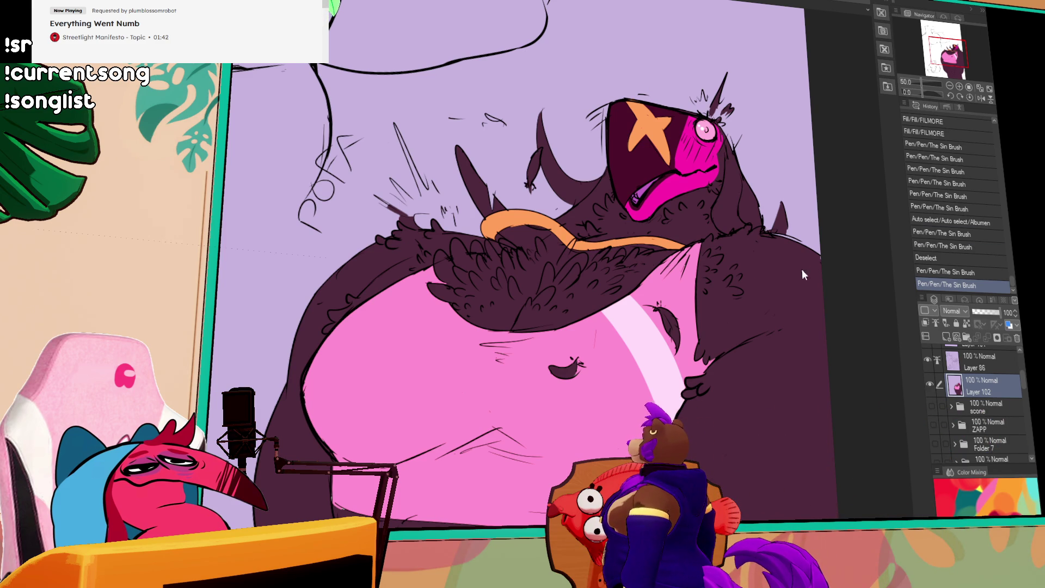
{"action": "scroll", "coordinate": [752, 279], "scroll_direction": "down", "scroll_amount": 1}
{"action": "mouse_move", "coordinate": [715, 255]}
{"action": "left_mouse_down"}
{"action": "mouse_move", "coordinate": [635, 155]}
{"action": "mouse_move", "coordinate": [627, 203]}
{"action": "left_mouse_up"}
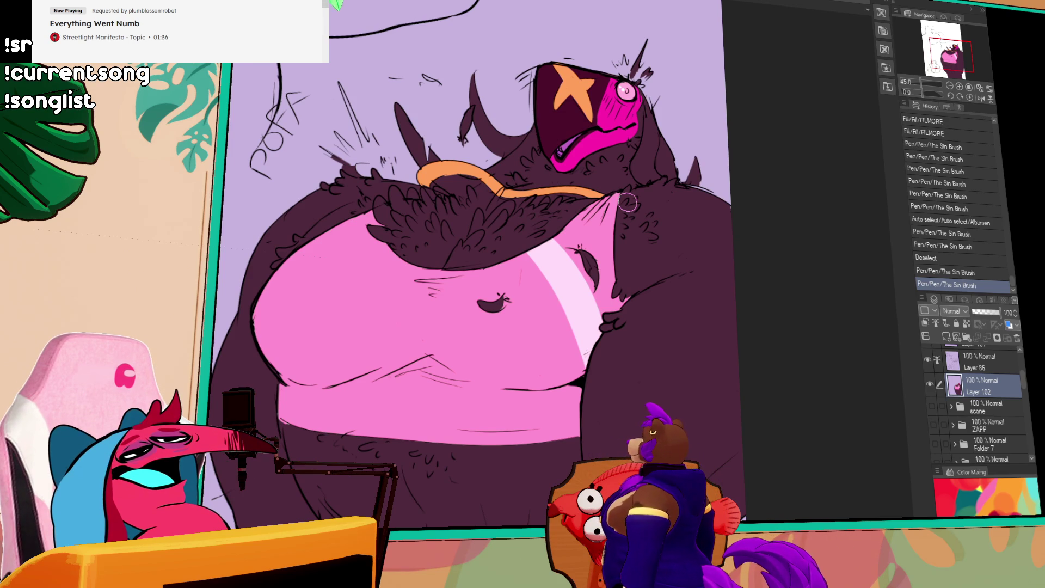
{"action": "scroll", "coordinate": [621, 218], "scroll_direction": "up", "scroll_amount": 1}
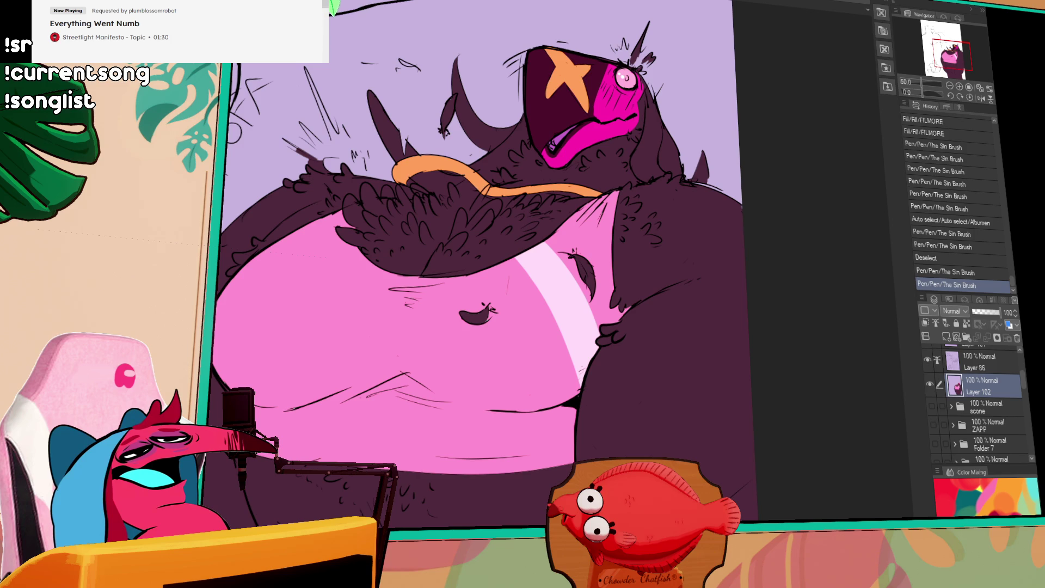
{"action": "mouse_move", "coordinate": [480, 51]}
{"action": "left_mouse_down"}
{"action": "mouse_move", "coordinate": [609, 348]}
{"action": "mouse_move", "coordinate": [620, 92]}
{"action": "mouse_move", "coordinate": [635, 175]}
{"action": "left_mouse_up"}
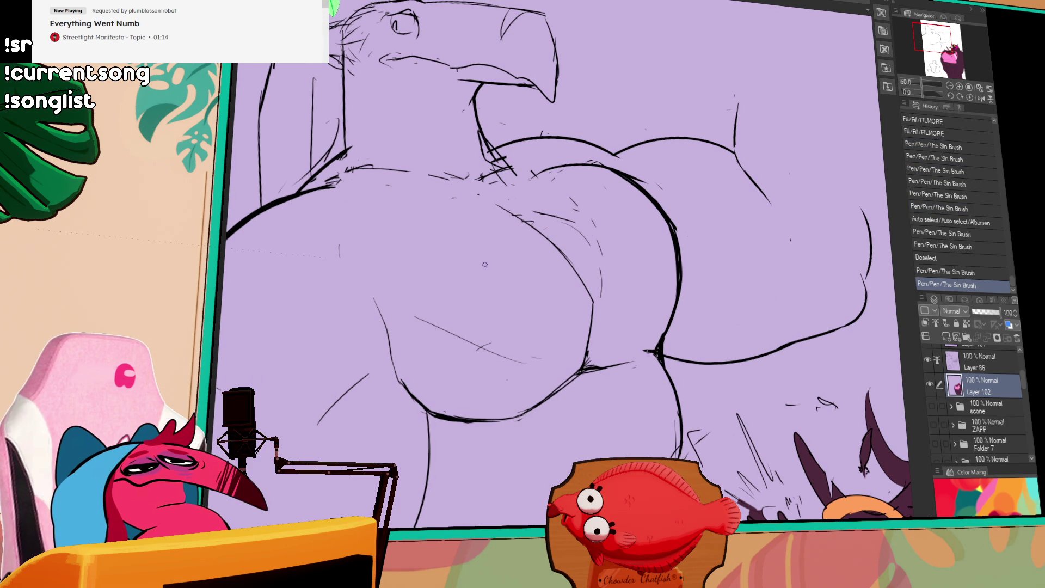
- Try several chest-line strokes with the Sin Brush on Layer 86, undoing each attempt
{"action": "left_click_drag", "start_coordinate": [473, 248], "coordinate": [503, 297]}
{"action": "key", "text": "ctrl+z"}
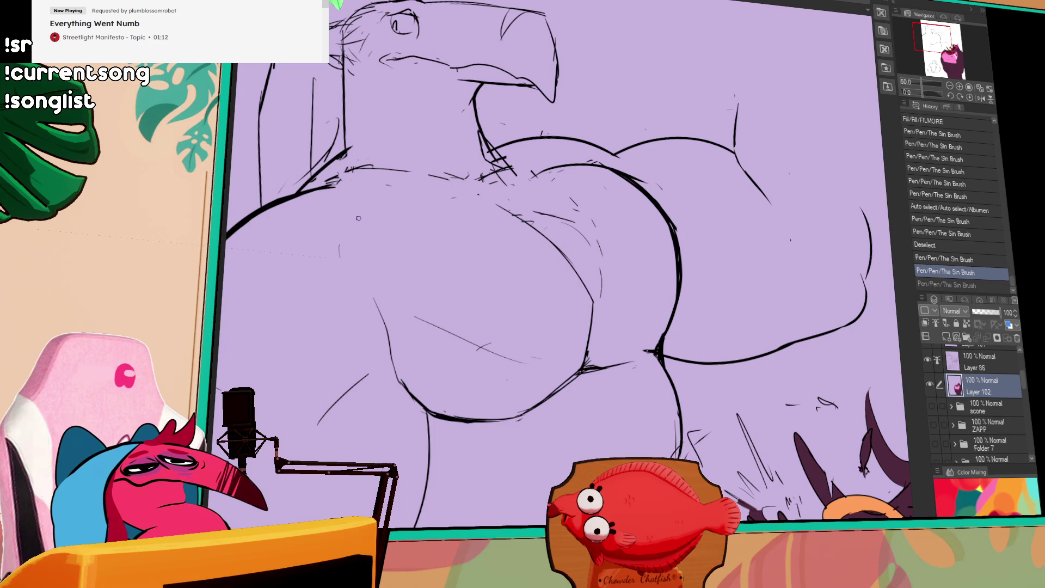
{"action": "left_click_drag", "start_coordinate": [341, 253], "coordinate": [408, 327]}
{"action": "key", "text": "ctrl+z"}
{"action": "mouse_move", "coordinate": [332, 196]}
{"action": "left_mouse_down"}
{"action": "mouse_move", "coordinate": [422, 320]}
{"action": "mouse_move", "coordinate": [604, 254]}
{"action": "mouse_move", "coordinate": [615, 171]}
{"action": "left_mouse_up"}
{"action": "key", "text": "ctrl+z"}
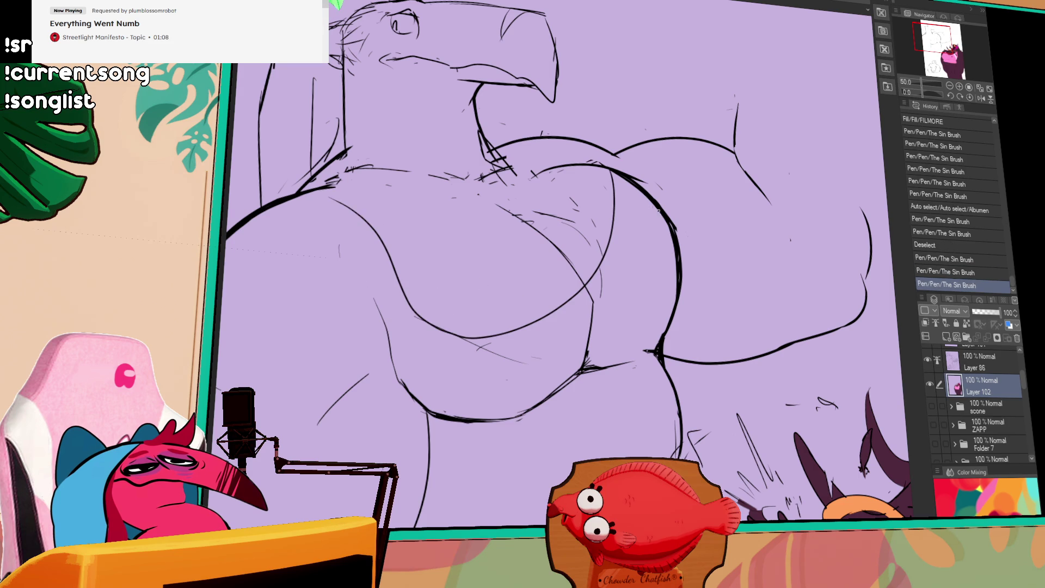
{"action": "key", "text": "ctrl+z"}
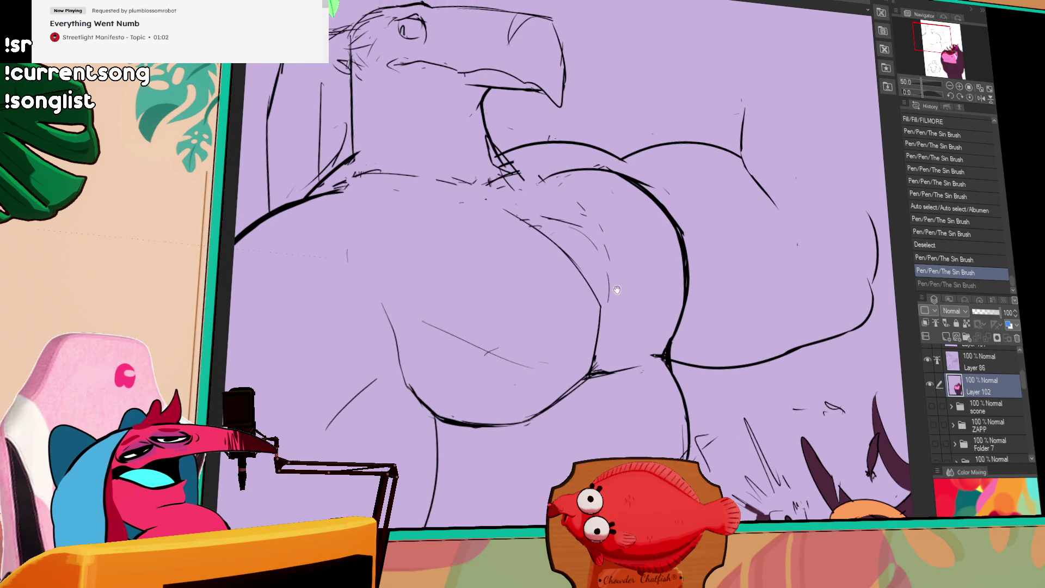
- Erase stray chest marks, toggling Layer 86's visibility to check the ink
{"action": "left_click_drag", "start_coordinate": [335, 185], "coordinate": [358, 176]}
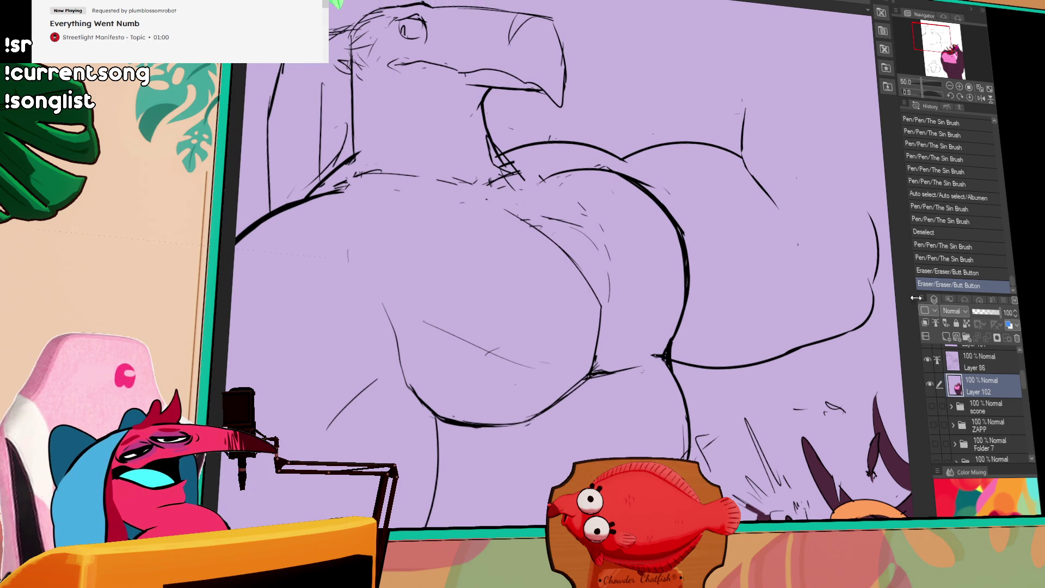
{"action": "left_click", "coordinate": [974, 362]}
{"action": "scroll", "coordinate": [975, 381], "scroll_direction": "up", "scroll_amount": 1}
{"action": "left_click", "coordinate": [932, 397]}
{"action": "left_click", "coordinate": [932, 397]}
{"action": "left_click_drag", "start_coordinate": [336, 183], "coordinate": [332, 186]}
{"action": "mouse_move", "coordinate": [333, 184]}
{"action": "left_mouse_down"}
{"action": "mouse_move", "coordinate": [294, 201]}
{"action": "mouse_move", "coordinate": [440, 253]}
{"action": "left_mouse_up"}
- Redraw the diagonal chest line as a curve and erase nearby sketch marks
{"action": "key", "text": "ctrl+z"}
{"action": "left_click_drag", "start_coordinate": [308, 201], "coordinate": [484, 308]}
{"action": "key", "text": "ctrl+z"}
{"action": "left_click_drag", "start_coordinate": [308, 202], "coordinate": [574, 293]}
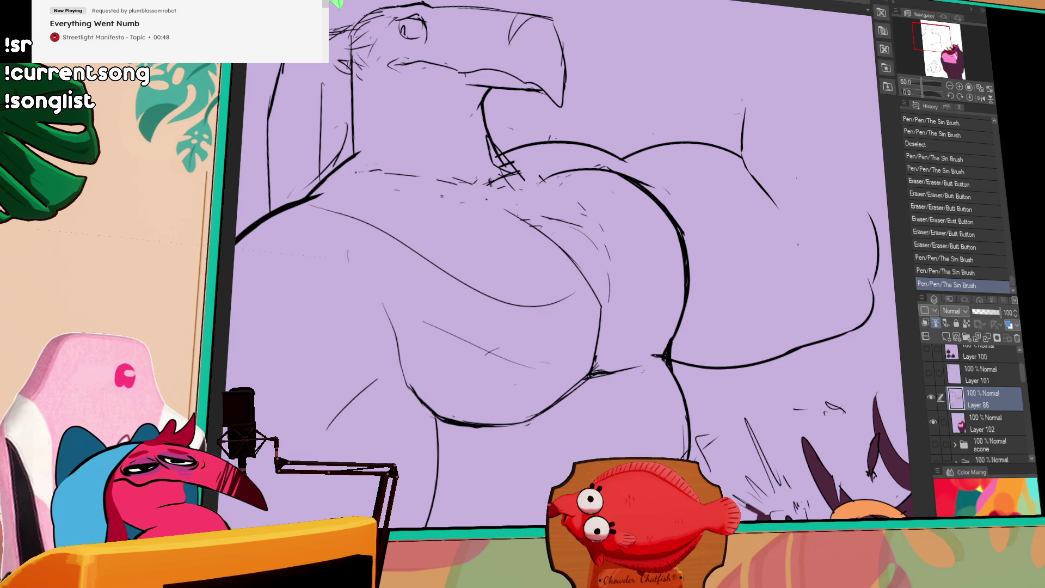
{"action": "mouse_move", "coordinate": [574, 239]}
{"action": "left_mouse_down"}
{"action": "mouse_move", "coordinate": [563, 232]}
{"action": "mouse_move", "coordinate": [581, 233]}
{"action": "mouse_move", "coordinate": [536, 210]}
{"action": "mouse_move", "coordinate": [579, 220]}
{"action": "mouse_move", "coordinate": [607, 262]}
{"action": "mouse_move", "coordinate": [599, 313]}
{"action": "left_mouse_up"}
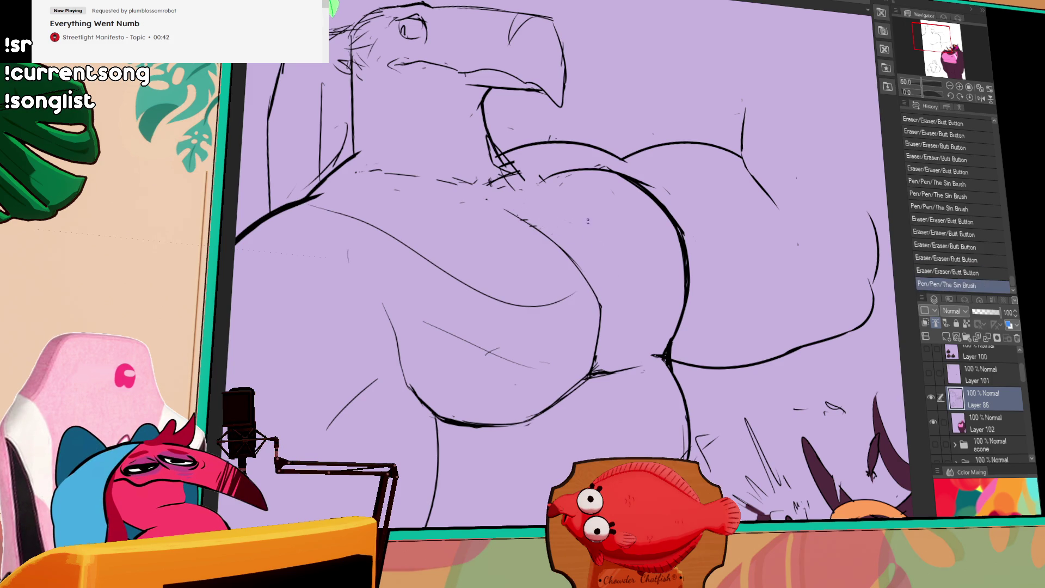
{"action": "mouse_move", "coordinate": [292, 215]}
{"action": "left_mouse_down"}
{"action": "mouse_move", "coordinate": [414, 294]}
{"action": "mouse_move", "coordinate": [437, 523]}
{"action": "left_mouse_up"}
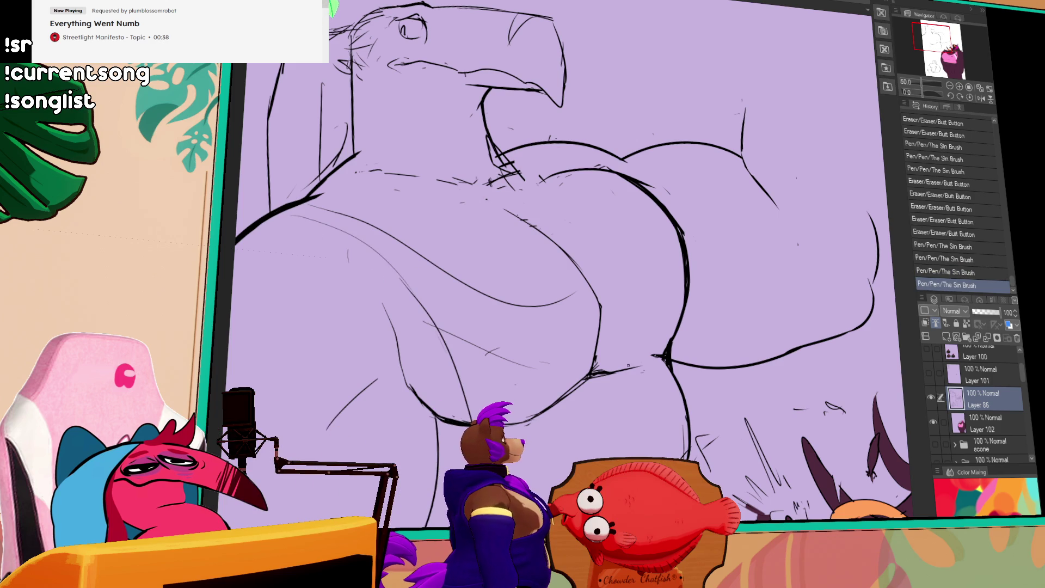
{"action": "scroll", "coordinate": [621, 370], "scroll_direction": "down", "scroll_amount": 2}
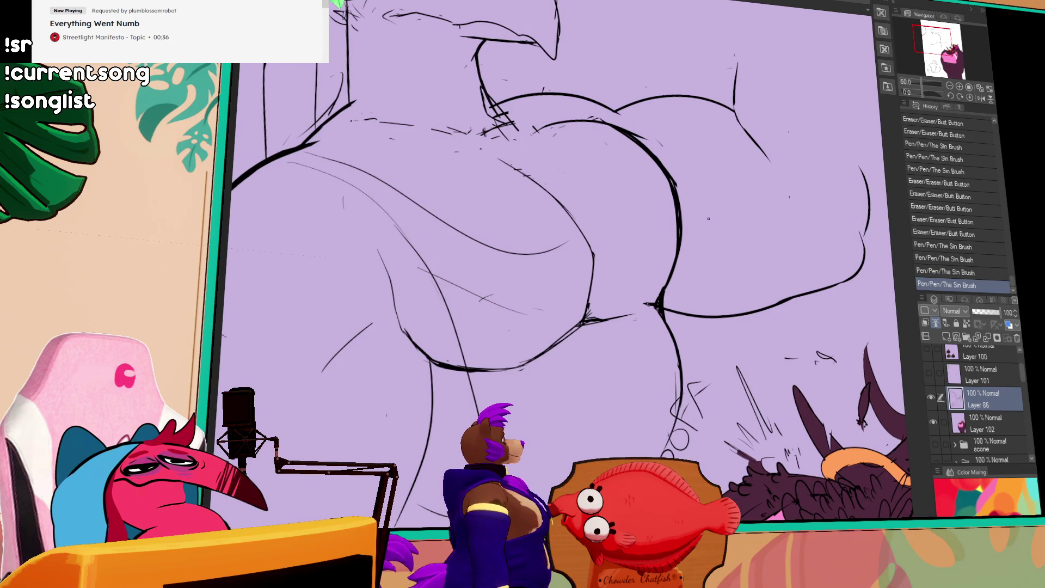
{"action": "key", "text": "ctrl+z"}
{"action": "key", "text": "ctrl+z"}
- Restore the undone strokes, add a thick ink stroke and thin belly curves
{"action": "left_click_drag", "start_coordinate": [651, 306], "coordinate": [659, 407]}
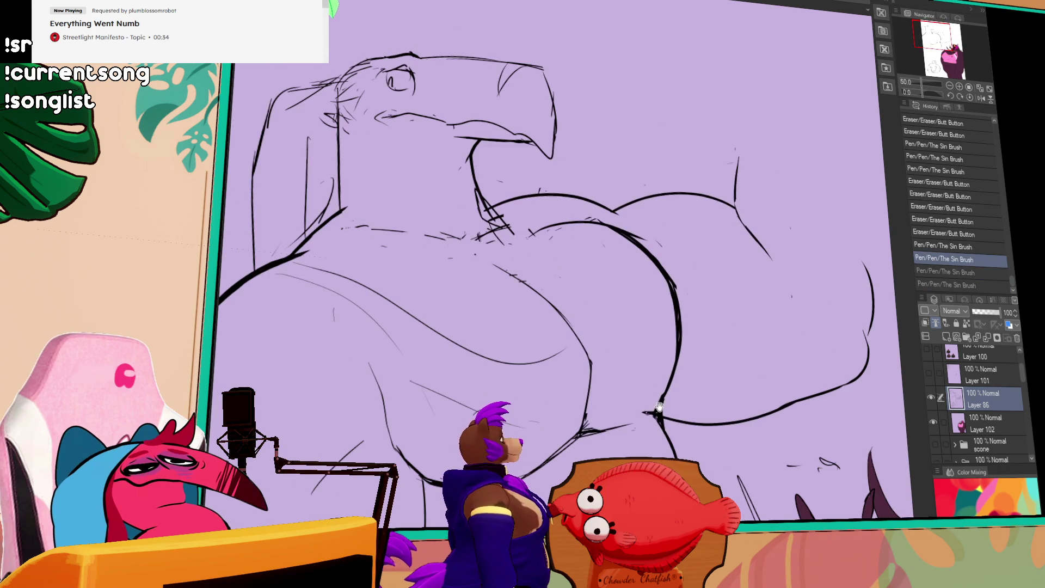
{"action": "scroll", "coordinate": [556, 375], "scroll_direction": "down", "scroll_amount": 2}
{"action": "key", "text": "ctrl+y"}
{"action": "key", "text": "ctrl+y"}
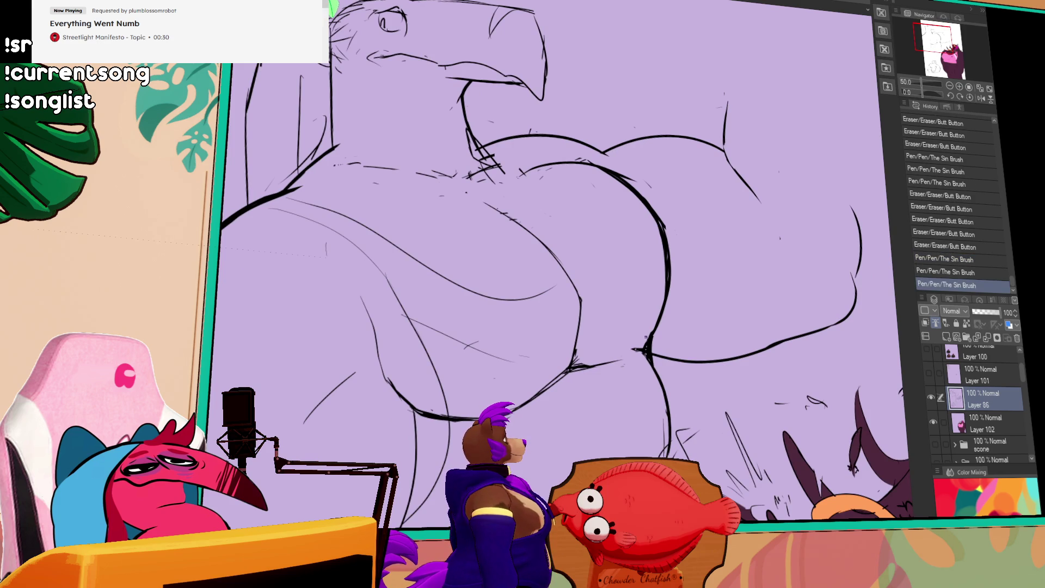
{"action": "left_click_drag", "start_coordinate": [536, 371], "coordinate": [566, 386]}
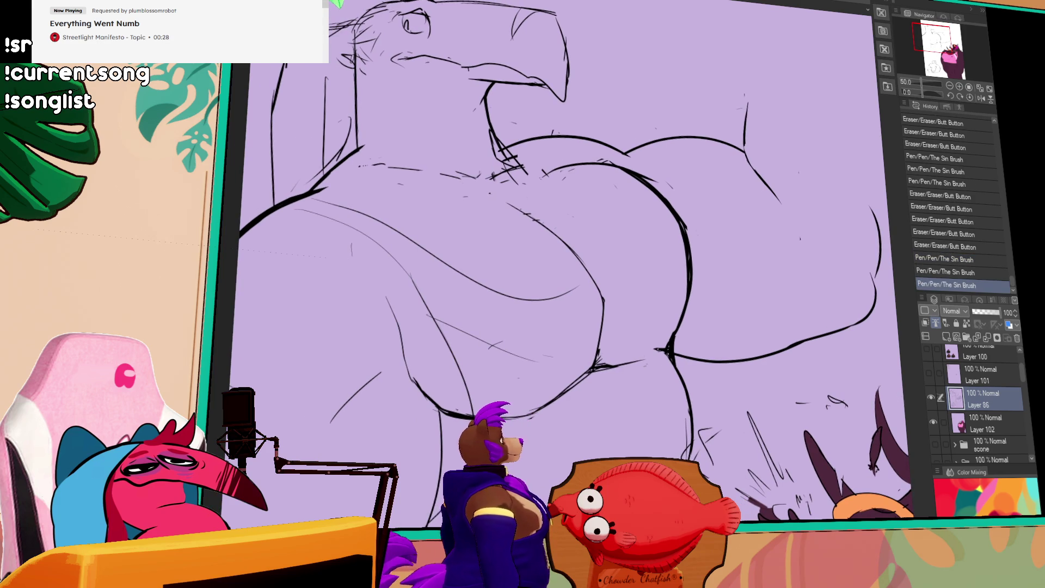
{"action": "key", "text": "ctrl+z"}
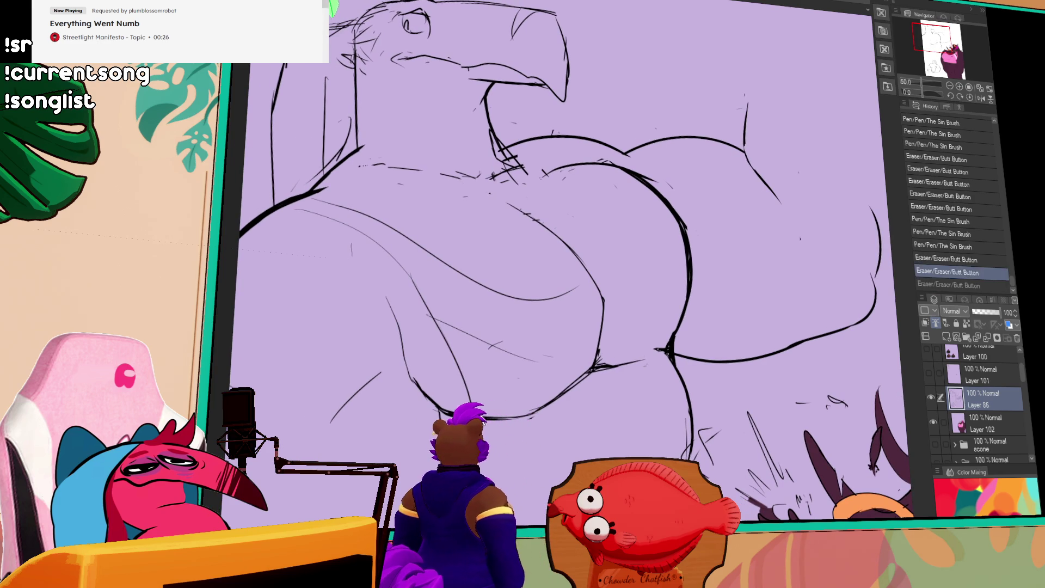
{"action": "left_click_drag", "start_coordinate": [438, 410], "coordinate": [473, 416]}
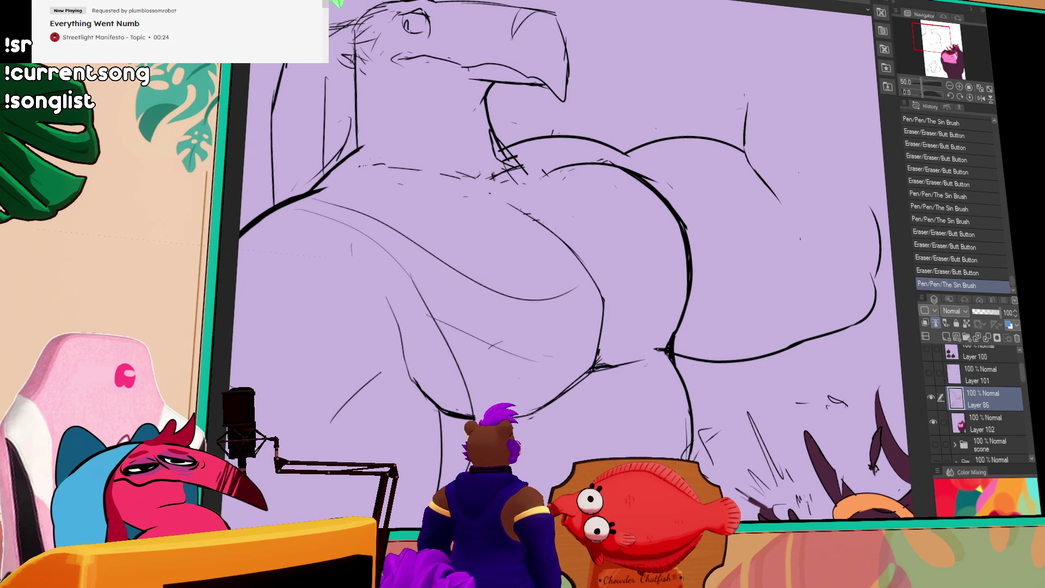
{"action": "left_click_drag", "start_coordinate": [574, 311], "coordinate": [585, 324]}
{"action": "left_click_drag", "start_coordinate": [621, 180], "coordinate": [599, 289]}
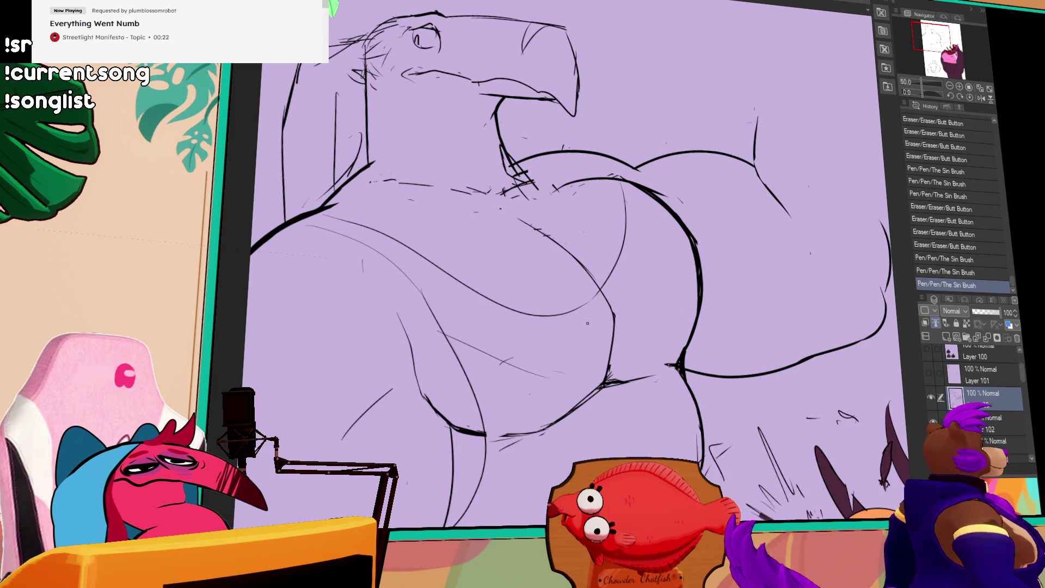
- Redraw and trace along the upper chest line, then frame the whole figure
{"action": "left_click_drag", "start_coordinate": [555, 178], "coordinate": [633, 183]}
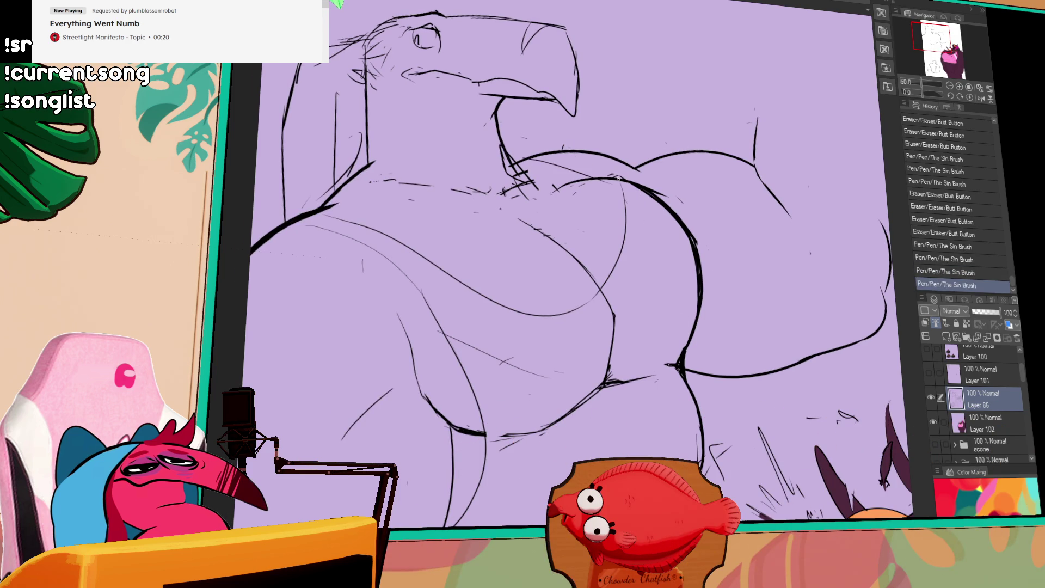
{"action": "left_click_drag", "start_coordinate": [546, 165], "coordinate": [618, 169]}
{"action": "key", "text": "ctrl+y"}
{"action": "mouse_move", "coordinate": [833, 442]}
{"action": "left_mouse_down"}
{"action": "mouse_move", "coordinate": [829, 421]}
{"action": "mouse_move", "coordinate": [743, 339]}
{"action": "left_mouse_up"}
{"action": "scroll", "coordinate": [743, 339], "scroll_direction": "down", "scroll_amount": 4}
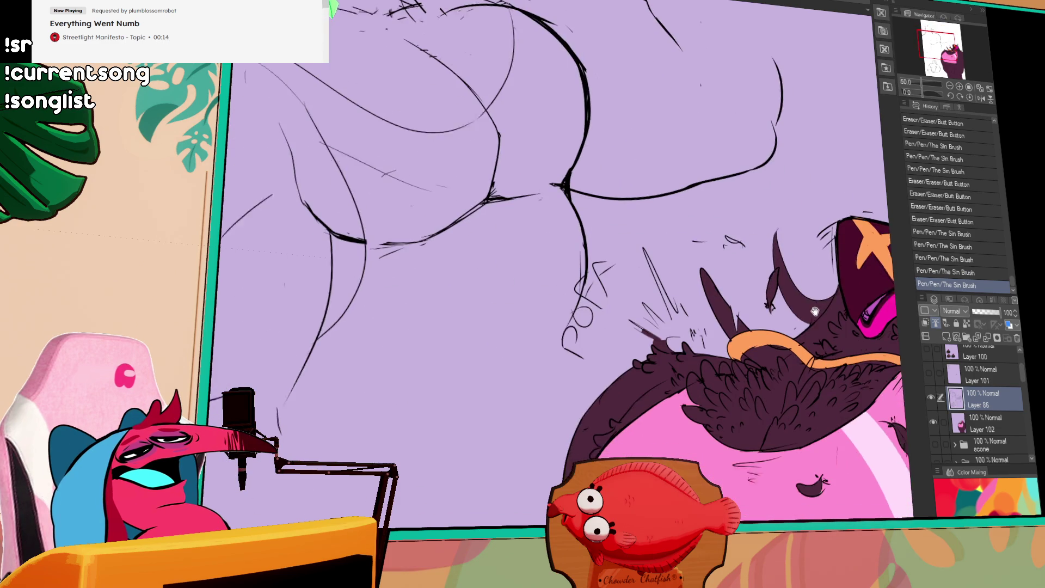
{"action": "mouse_move", "coordinate": [890, 169]}
{"action": "left_mouse_down"}
{"action": "mouse_move", "coordinate": [770, 344]}
{"action": "mouse_move", "coordinate": [773, 434]}
{"action": "left_mouse_up"}
- Sketch the raised forearm above the arm with a blocky fist
{"action": "mouse_move", "coordinate": [569, 188]}
{"action": "left_mouse_down"}
{"action": "mouse_move", "coordinate": [575, 136]}
{"action": "mouse_move", "coordinate": [563, 96]}
{"action": "mouse_move", "coordinate": [611, 124]}
{"action": "mouse_move", "coordinate": [610, 93]}
{"action": "mouse_move", "coordinate": [630, 131]}
{"action": "left_mouse_up"}
{"action": "left_click_drag", "start_coordinate": [625, 128], "coordinate": [633, 144]}
{"action": "mouse_move", "coordinate": [623, 98]}
{"action": "left_mouse_down"}
{"action": "mouse_move", "coordinate": [633, 137]}
{"action": "mouse_move", "coordinate": [619, 99]}
{"action": "left_mouse_up"}
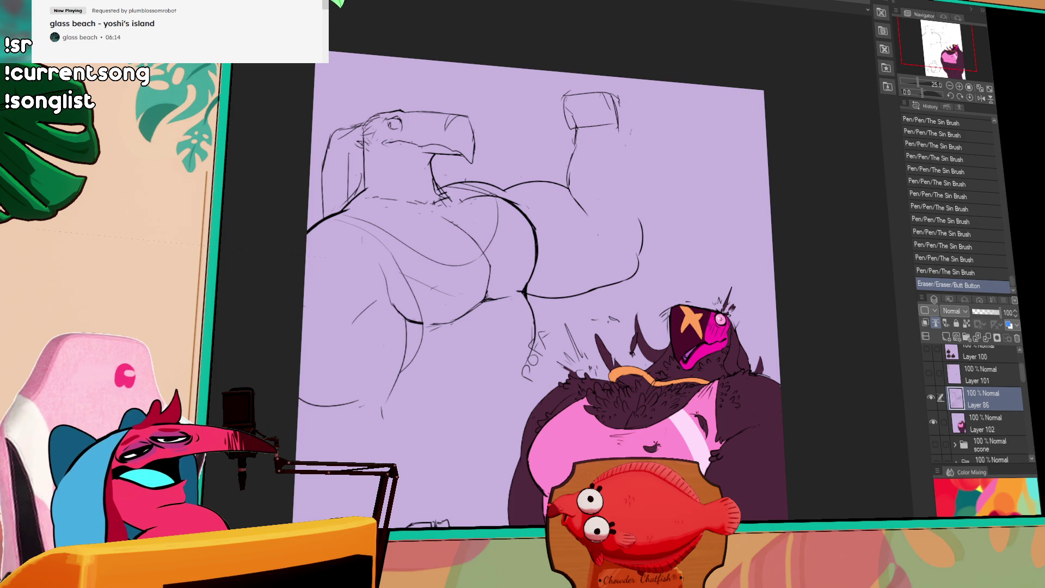
{"action": "key", "text": "ctrl+Tab"}
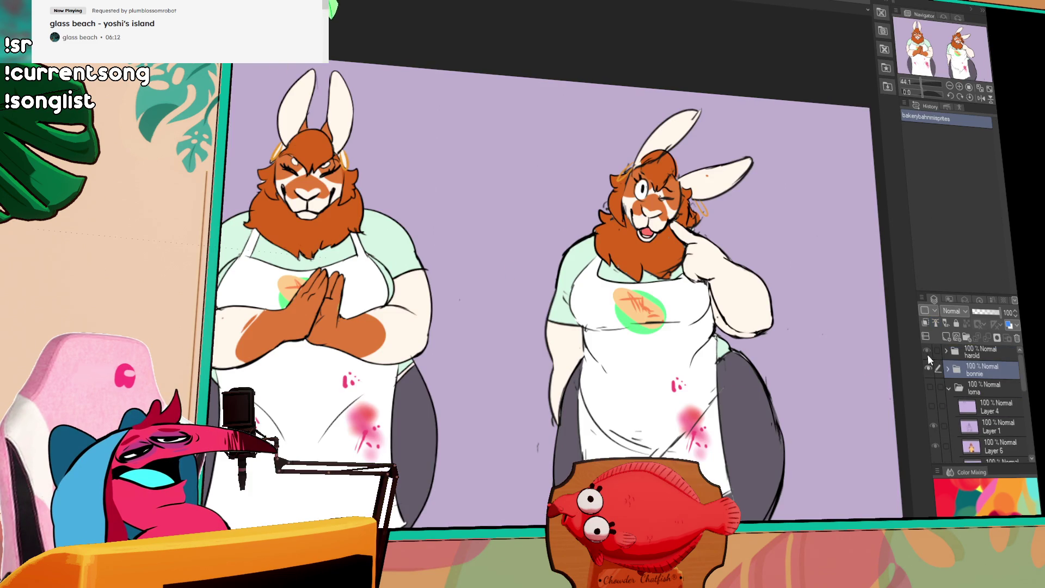
- Hide the bunny and red-shirt groups so only the kangaroo trio group shows
{"action": "left_click", "coordinate": [927, 351]}
{"action": "left_click", "coordinate": [927, 351]}
{"action": "left_click", "coordinate": [928, 369]}
{"action": "left_click", "coordinate": [930, 388]}
{"action": "mouse_move", "coordinate": [634, 417]}
{"action": "left_mouse_down"}
{"action": "mouse_move", "coordinate": [669, 417]}
{"action": "mouse_move", "coordinate": [692, 399]}
{"action": "mouse_move", "coordinate": [729, 409]}
{"action": "left_mouse_up"}
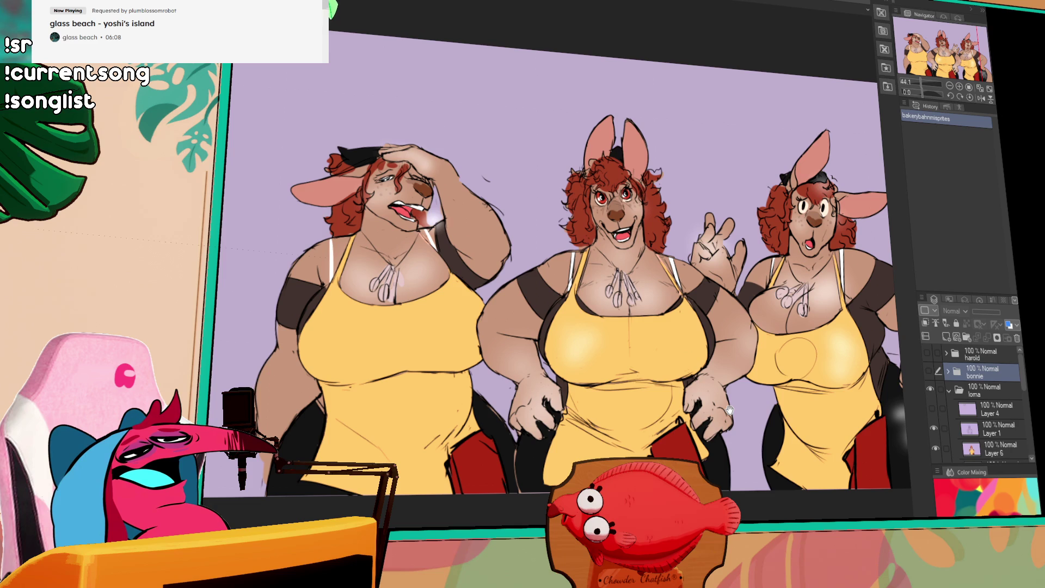
- Hide the palettes and pan across the left, middle and right kangaroos
{"action": "key", "text": "Tab"}
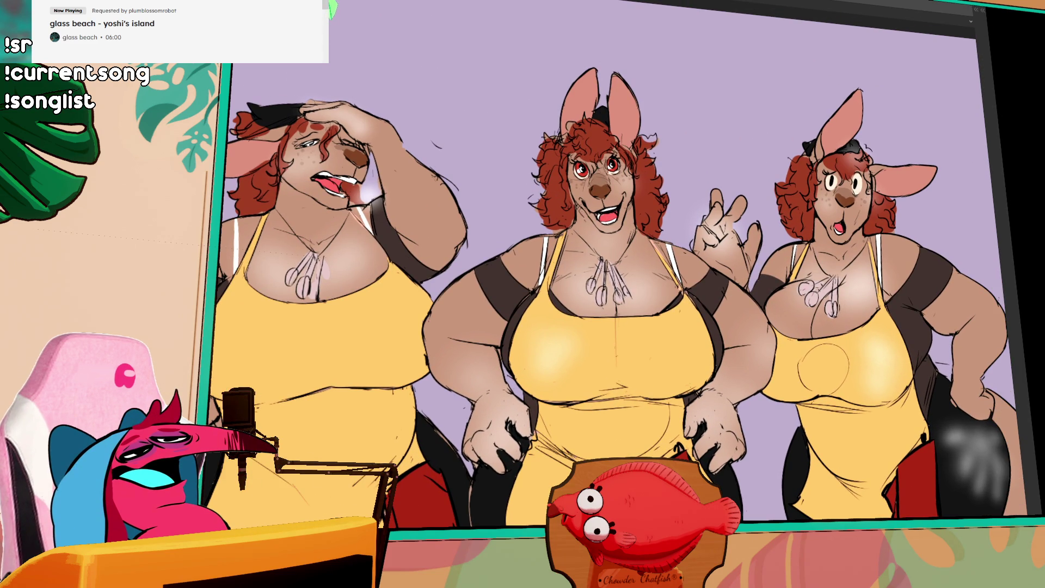
{"action": "left_click_drag", "start_coordinate": [626, 456], "coordinate": [714, 451]}
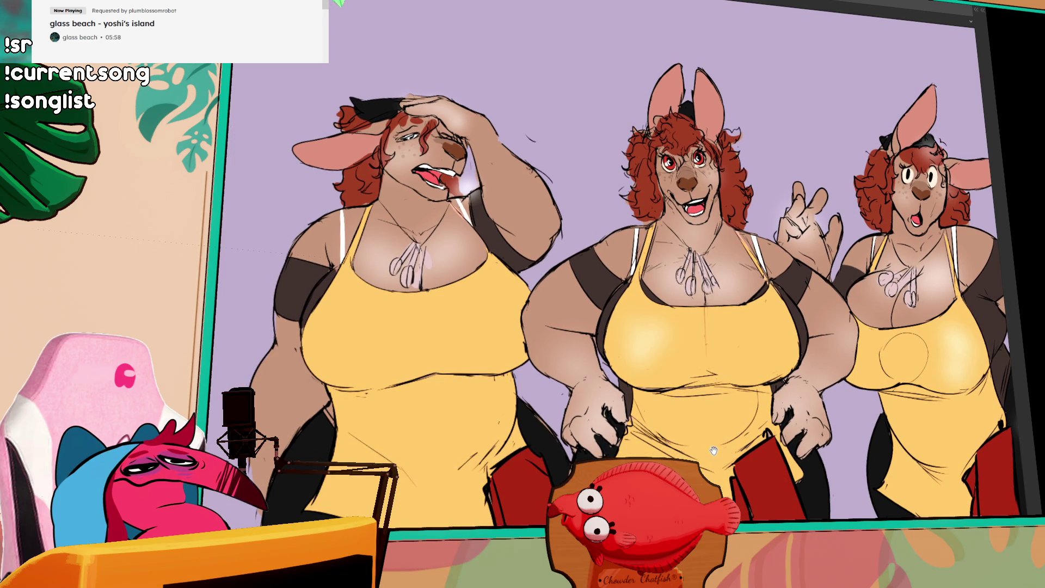
{"action": "scroll", "coordinate": [686, 430], "scroll_direction": "up", "scroll_amount": 3}
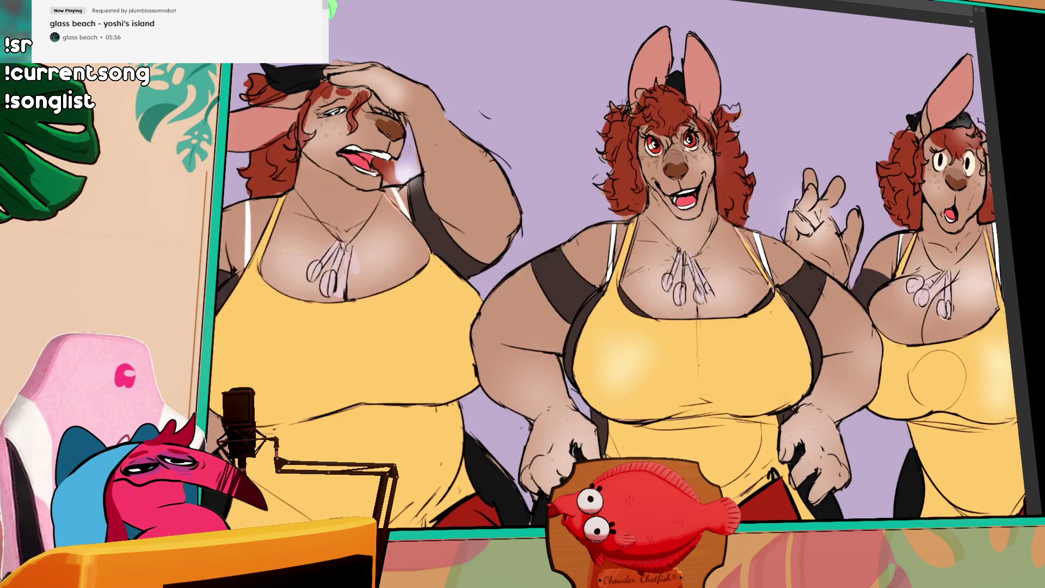
{"action": "left_click_drag", "start_coordinate": [686, 430], "coordinate": [709, 459]}
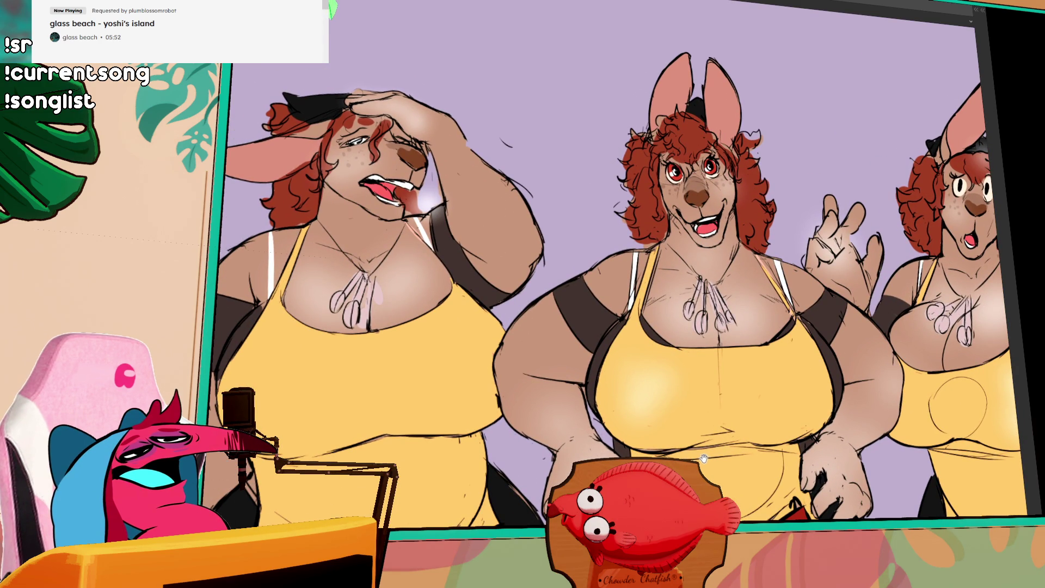
{"action": "left_click_drag", "start_coordinate": [706, 457], "coordinate": [544, 467]}
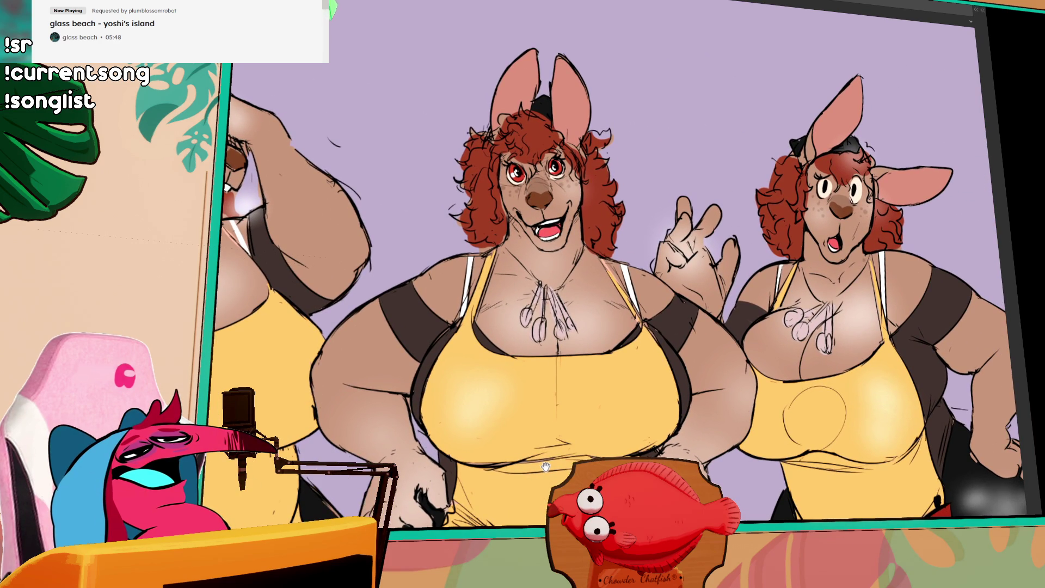
{"action": "mouse_move", "coordinate": [545, 467]}
{"action": "left_mouse_down"}
{"action": "mouse_move", "coordinate": [551, 459]}
{"action": "mouse_move", "coordinate": [521, 443]}
{"action": "left_mouse_up"}
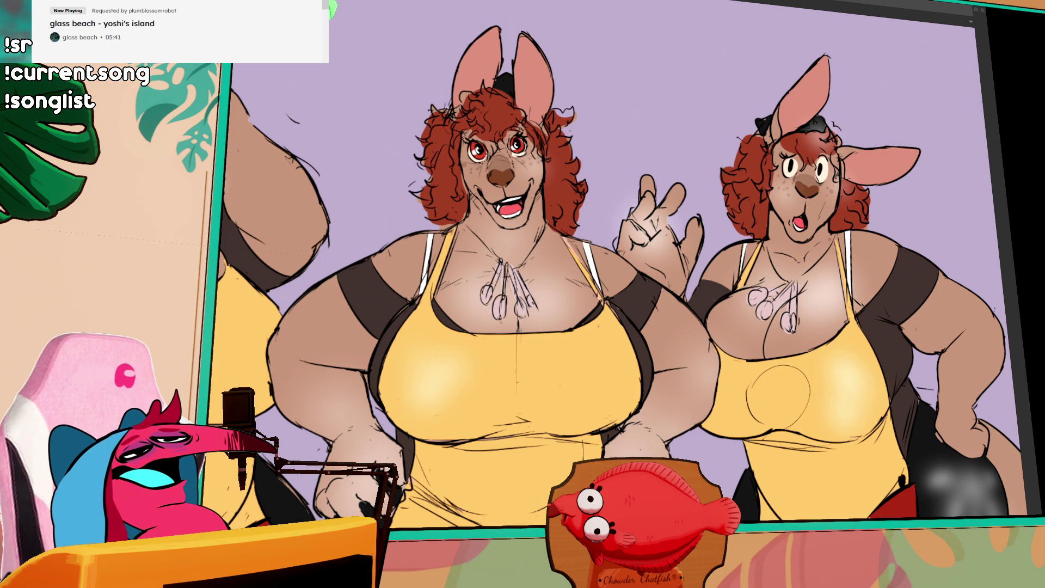
{"action": "scroll", "coordinate": [1006, 264], "scroll_direction": "down", "scroll_amount": 1}
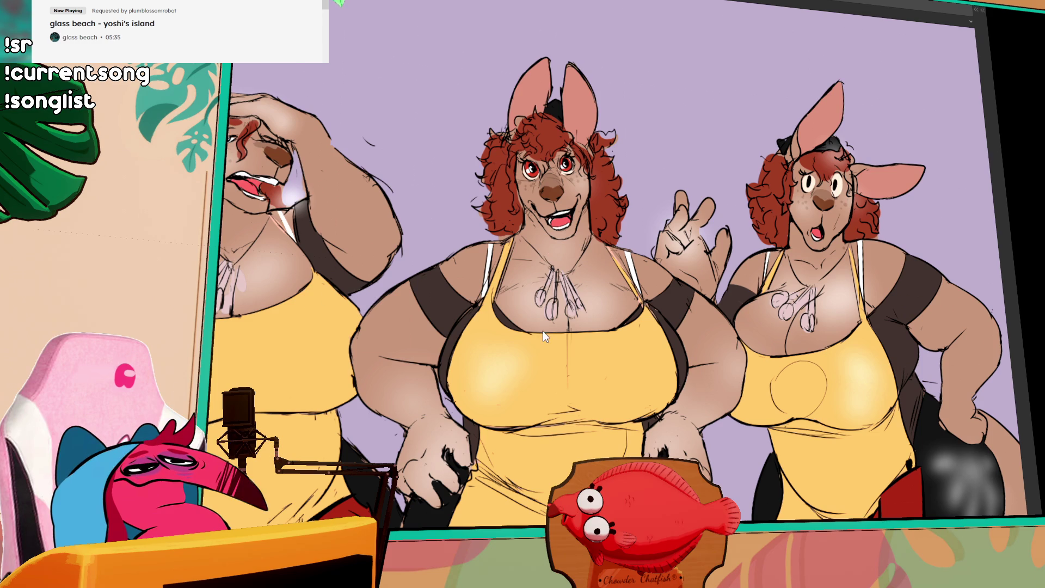
{"action": "key", "text": "alt+Tab"}
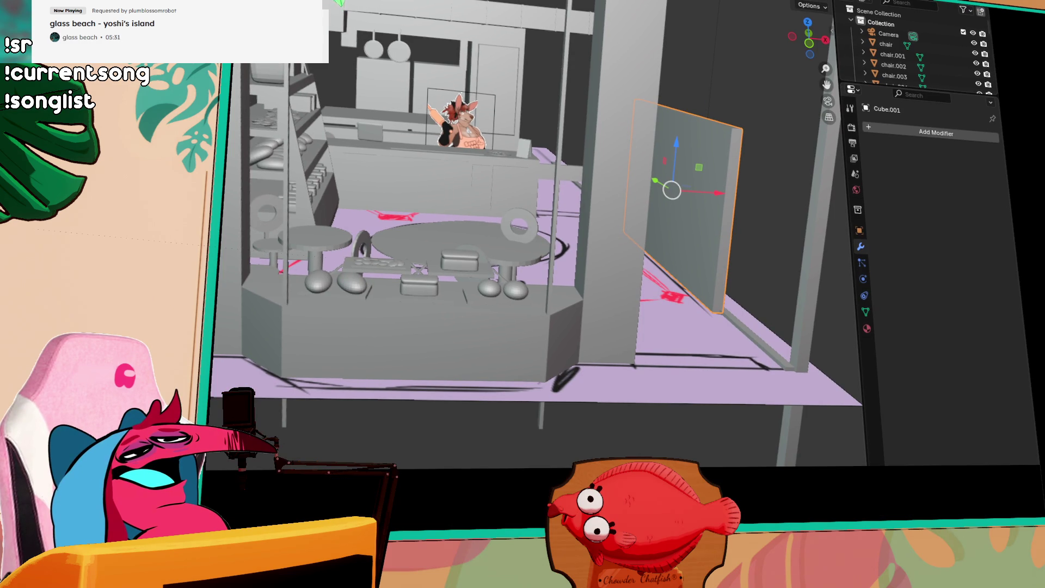
{"action": "right_click", "coordinate": [692, 194]}
{"action": "right_click", "coordinate": [529, 131]}
{"action": "scroll", "coordinate": [596, 82], "scroll_direction": "down", "scroll_amount": 3}
{"action": "key", "text": "ctrl+z"}
{"action": "mouse_move", "coordinate": [514, 68]}
{"action": "left_mouse_down"}
{"action": "mouse_move", "coordinate": [620, 135]}
{"action": "mouse_move", "coordinate": [379, 146]}
{"action": "mouse_move", "coordinate": [626, 202]}
{"action": "left_mouse_up"}
{"action": "scroll", "coordinate": [600, 201], "scroll_direction": "up", "scroll_amount": 5}
{"action": "mouse_move", "coordinate": [616, 161]}
{"action": "left_mouse_down"}
{"action": "mouse_move", "coordinate": [399, 177]}
{"action": "mouse_move", "coordinate": [444, 123]}
{"action": "mouse_move", "coordinate": [392, 89]}
{"action": "left_mouse_up"}
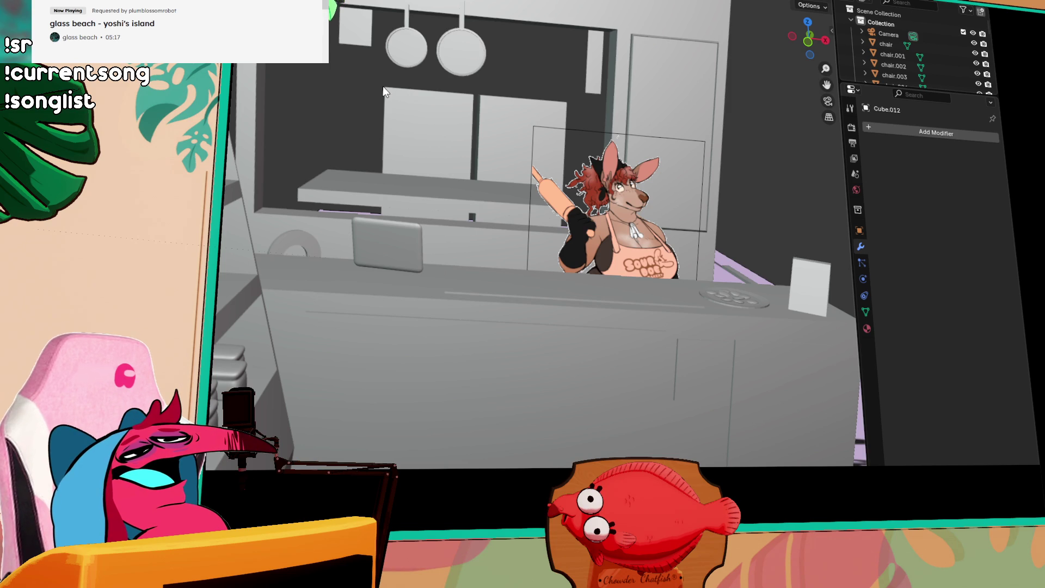
{"action": "mouse_move", "coordinate": [575, 122]}
{"action": "left_mouse_down"}
{"action": "mouse_move", "coordinate": [643, 151]}
{"action": "mouse_move", "coordinate": [497, 144]}
{"action": "mouse_move", "coordinate": [479, 163]}
{"action": "mouse_move", "coordinate": [601, 142]}
{"action": "mouse_move", "coordinate": [461, 147]}
{"action": "mouse_move", "coordinate": [684, 182]}
{"action": "mouse_move", "coordinate": [544, 146]}
{"action": "mouse_move", "coordinate": [577, 148]}
{"action": "mouse_move", "coordinate": [511, 142]}
{"action": "mouse_move", "coordinate": [442, 163]}
{"action": "left_mouse_up"}
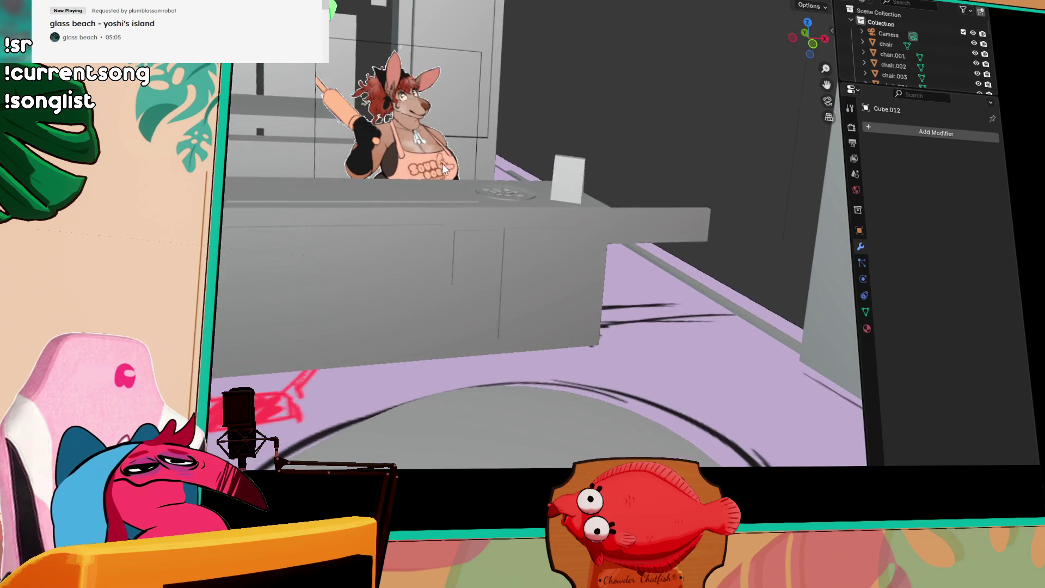
{"action": "mouse_move", "coordinate": [429, 127]}
{"action": "left_mouse_down"}
{"action": "mouse_move", "coordinate": [294, 139]}
{"action": "mouse_move", "coordinate": [417, 116]}
{"action": "left_mouse_up"}
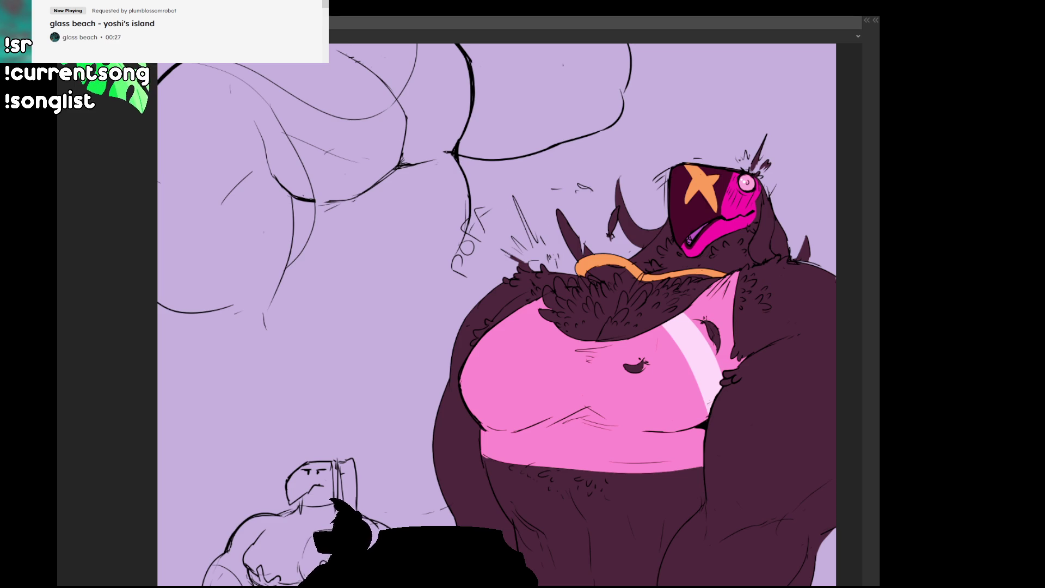
- Pan over the creature's head and the smaller sketch beside it
{"action": "scroll", "coordinate": [527, 385], "scroll_direction": "up", "scroll_amount": 4}
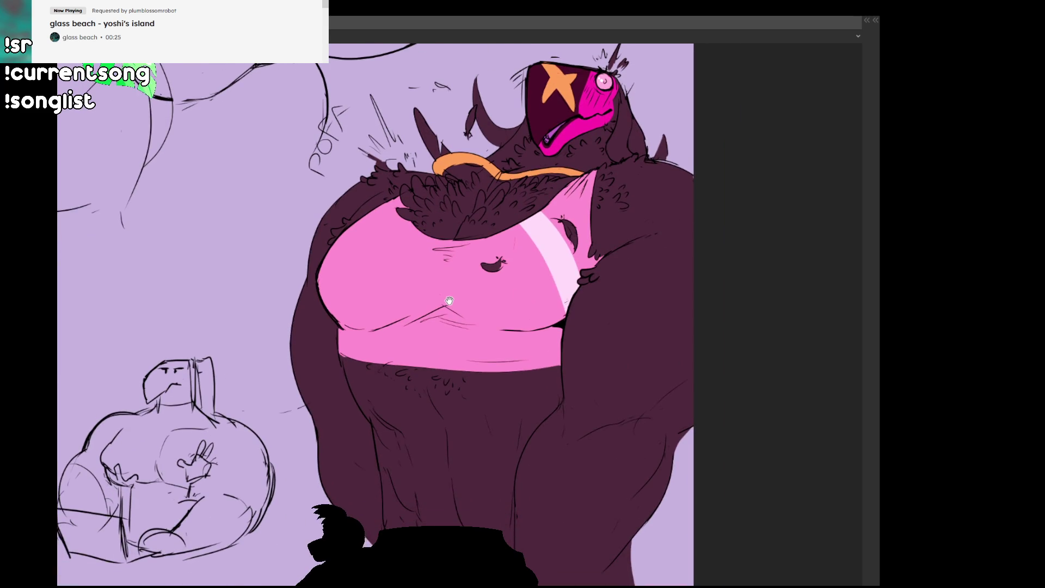
{"action": "mouse_move", "coordinate": [469, 285]}
{"action": "left_mouse_down"}
{"action": "mouse_move", "coordinate": [495, 411]}
{"action": "mouse_move", "coordinate": [483, 432]}
{"action": "mouse_move", "coordinate": [501, 396]}
{"action": "left_mouse_up"}
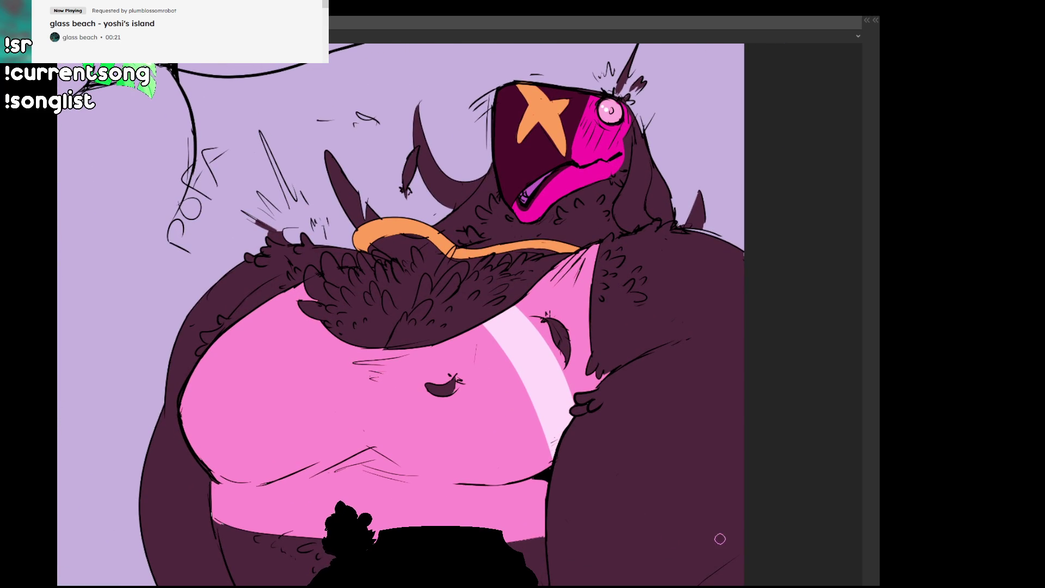
{"action": "mouse_move", "coordinate": [367, 336]}
{"action": "left_mouse_down"}
{"action": "mouse_move", "coordinate": [516, 432]}
{"action": "mouse_move", "coordinate": [542, 504]}
{"action": "mouse_move", "coordinate": [541, 479]}
{"action": "left_mouse_up"}
{"action": "mouse_move", "coordinate": [543, 472]}
{"action": "left_mouse_down"}
{"action": "mouse_move", "coordinate": [552, 413]}
{"action": "mouse_move", "coordinate": [592, 368]}
{"action": "left_mouse_up"}
- Restore the side panels and unhide The, Layer 99 and Layer 100 to reveal the laptop figure
{"action": "key", "text": "Tab"}
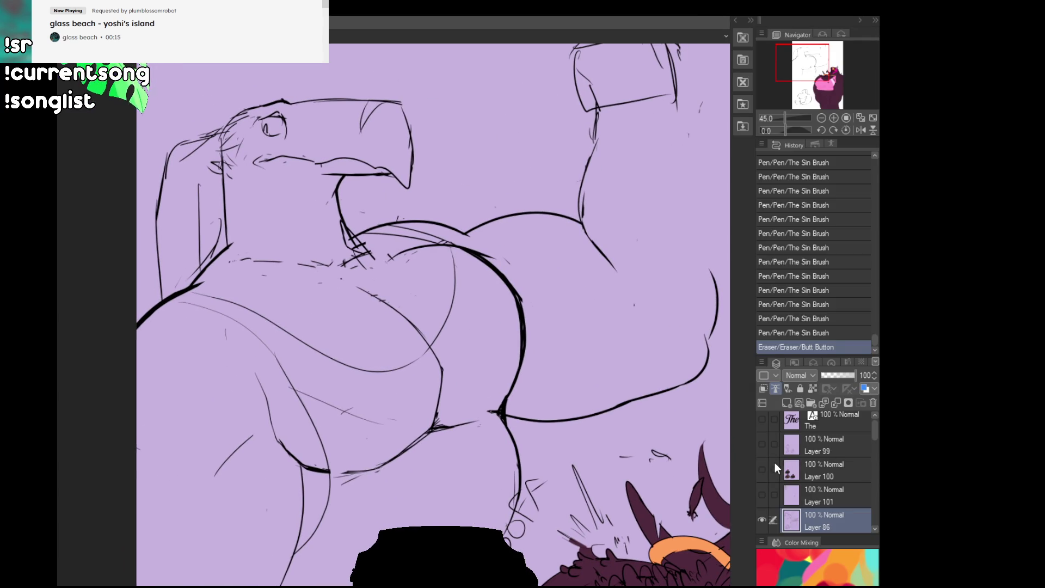
{"action": "left_click_drag", "start_coordinate": [762, 418], "coordinate": [762, 469]}
{"action": "left_click_drag", "start_coordinate": [499, 494], "coordinate": [597, 429]}
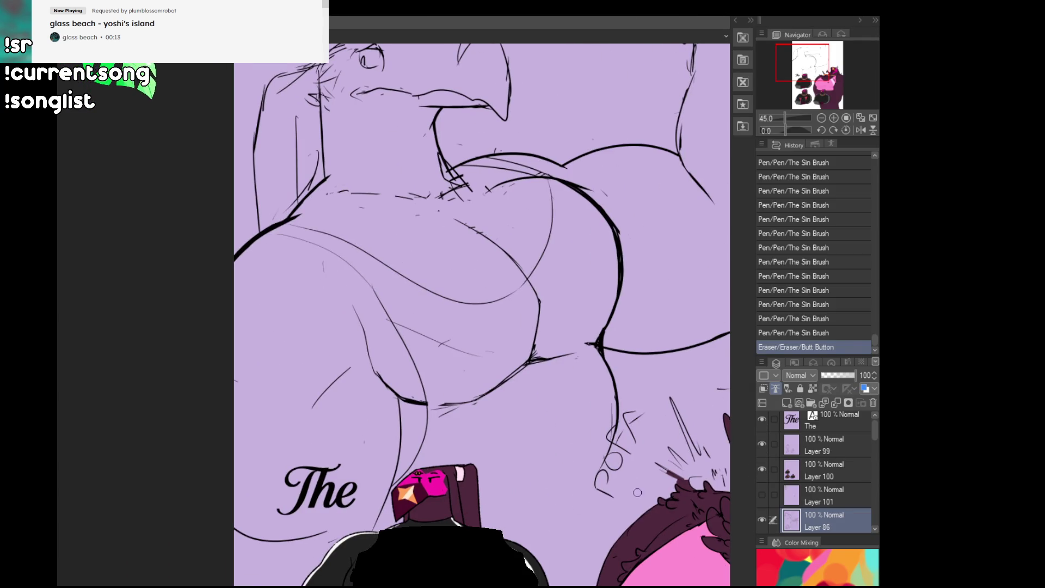
{"action": "scroll", "coordinate": [773, 489], "scroll_direction": "down", "scroll_amount": 2}
{"action": "scroll", "coordinate": [462, 522], "scroll_direction": "up", "scroll_amount": 3}
{"action": "mouse_move", "coordinate": [489, 550]}
{"action": "left_mouse_down"}
{"action": "mouse_move", "coordinate": [479, 321]}
{"action": "mouse_move", "coordinate": [506, 223]}
{"action": "mouse_move", "coordinate": [521, 234]}
{"action": "left_mouse_up"}
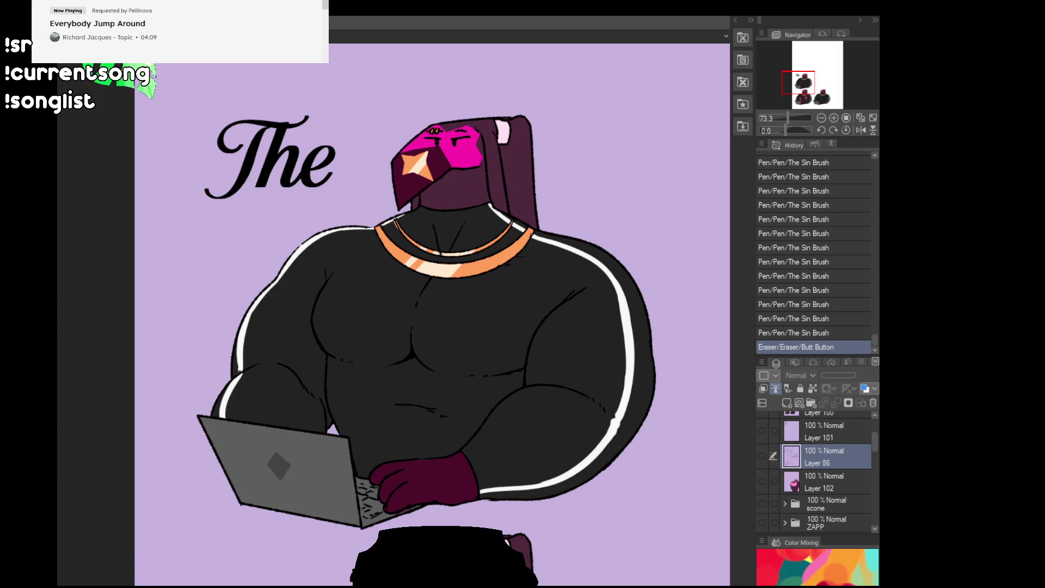
- Pan around the laptop figures, then turn off The, Layer 99 and Layer 100
{"action": "mouse_move", "coordinate": [596, 488]}
{"action": "left_mouse_down"}
{"action": "mouse_move", "coordinate": [240, 294]}
{"action": "mouse_move", "coordinate": [131, 286]}
{"action": "left_mouse_up"}
{"action": "scroll", "coordinate": [131, 286], "scroll_direction": "up", "scroll_amount": 5}
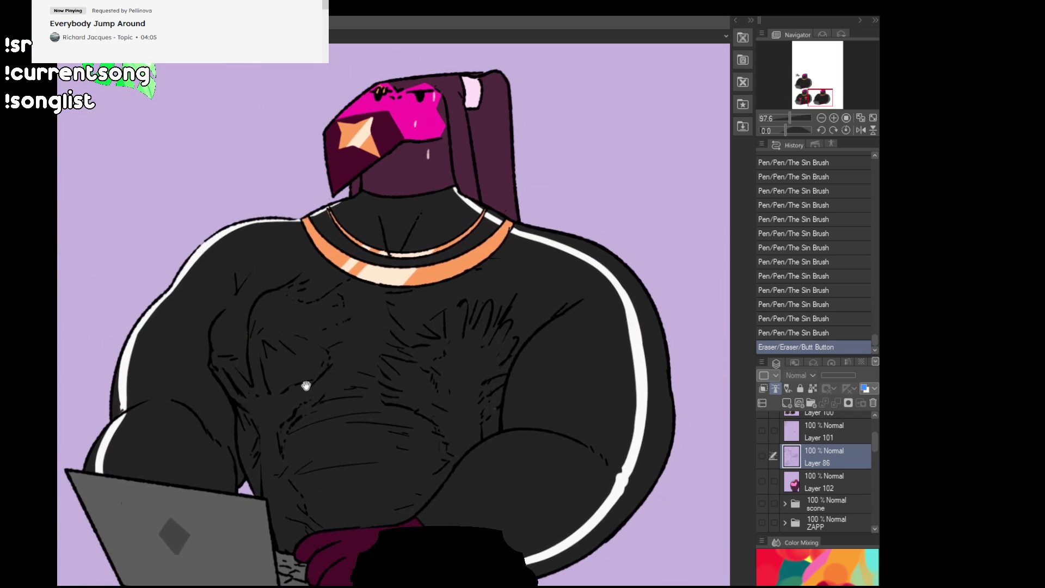
{"action": "left_click_drag", "start_coordinate": [325, 390], "coordinate": [337, 391]}
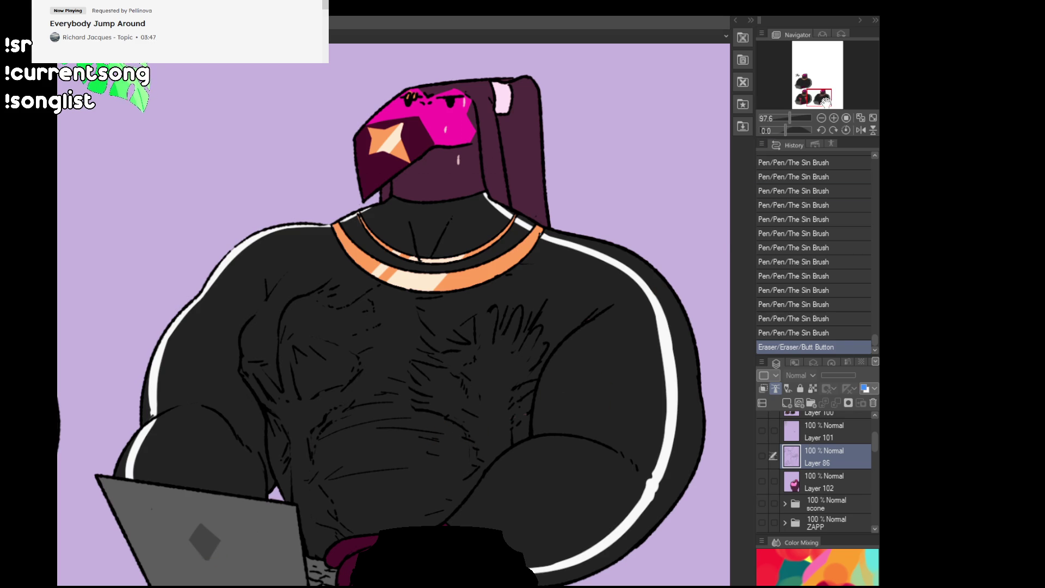
{"action": "left_click_drag", "start_coordinate": [825, 101], "coordinate": [810, 86]}
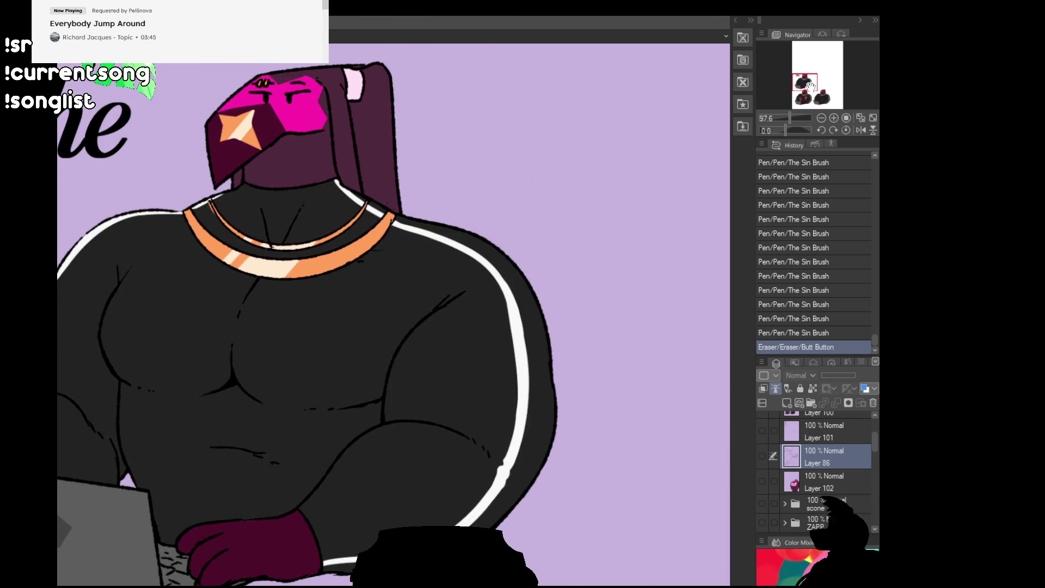
{"action": "scroll", "coordinate": [668, 158], "scroll_direction": "down", "scroll_amount": 1}
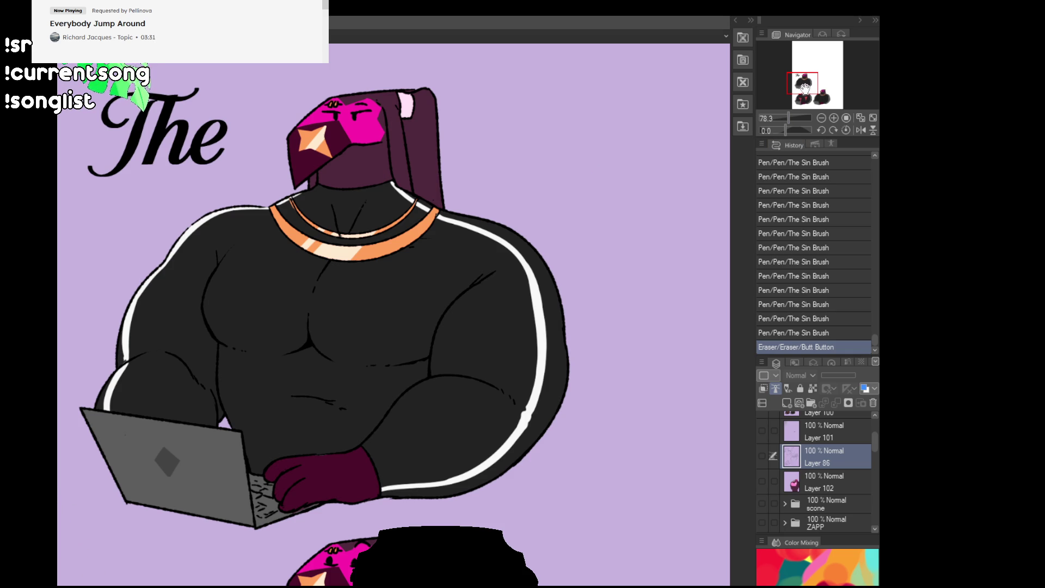
{"action": "left_click_drag", "start_coordinate": [803, 87], "coordinate": [808, 83]}
{"action": "scroll", "coordinate": [776, 425], "scroll_direction": "up", "scroll_amount": 3}
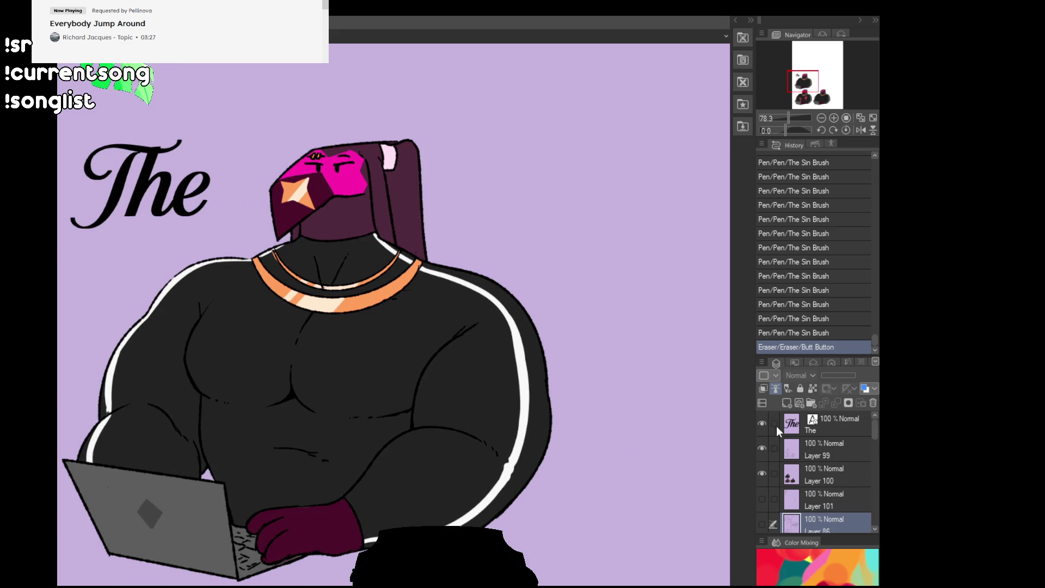
{"action": "left_click_drag", "start_coordinate": [762, 443], "coordinate": [762, 424]}
{"action": "left_click", "coordinate": [761, 474]}
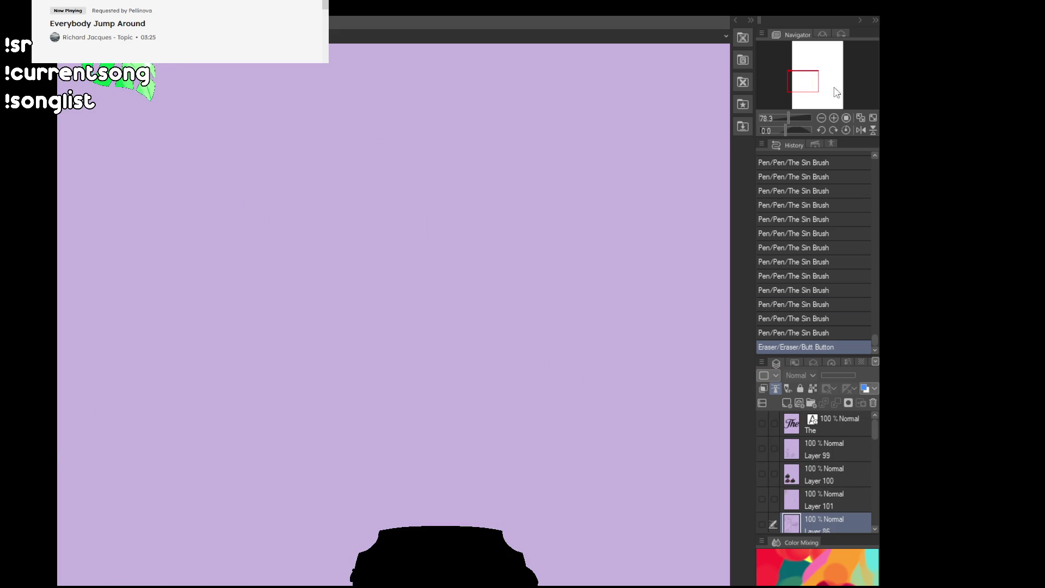
- Turn Layer 102 and Layer 86 back on and zoom out to the purple creature
{"action": "scroll", "coordinate": [785, 476], "scroll_direction": "down", "scroll_amount": 3}
{"action": "left_click_drag", "start_coordinate": [761, 468], "coordinate": [765, 445]}
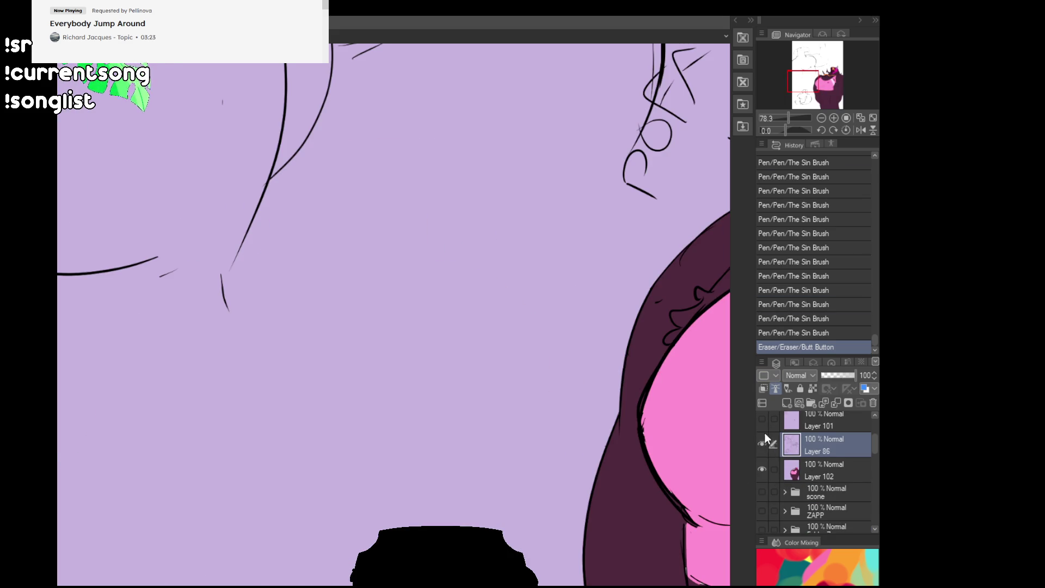
{"action": "mouse_move", "coordinate": [805, 82]}
{"action": "left_mouse_down"}
{"action": "mouse_move", "coordinate": [824, 112]}
{"action": "mouse_move", "coordinate": [832, 82]}
{"action": "left_mouse_up"}
{"action": "left_click", "coordinate": [824, 112]}
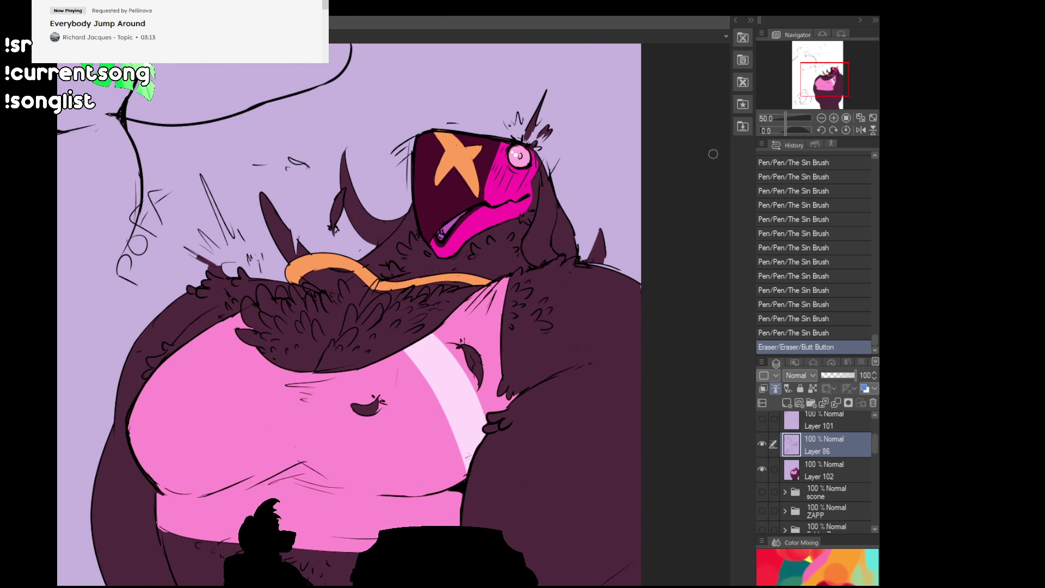
{"action": "scroll", "coordinate": [451, 194], "scroll_direction": "down", "scroll_amount": 3}
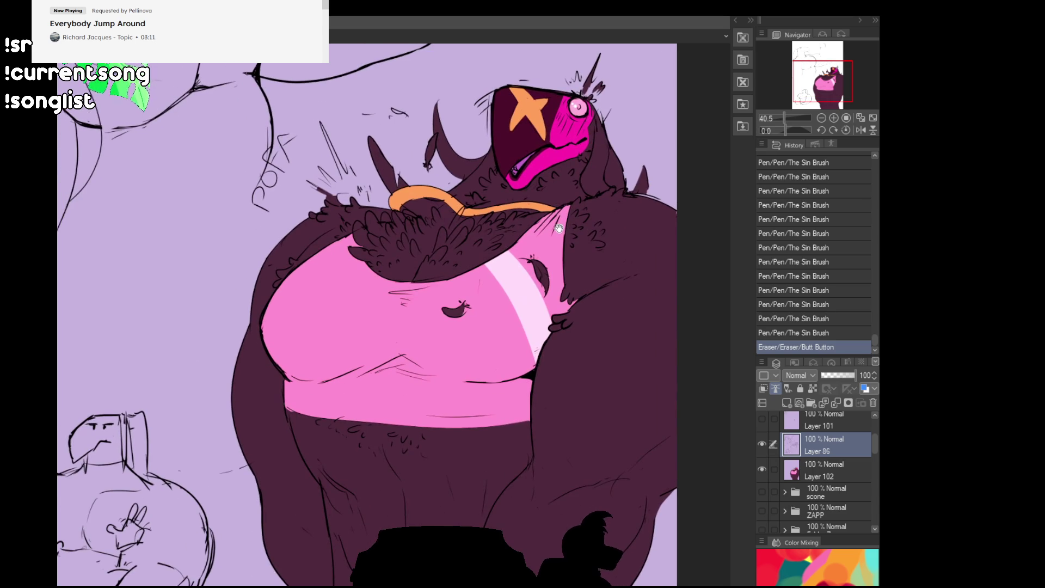